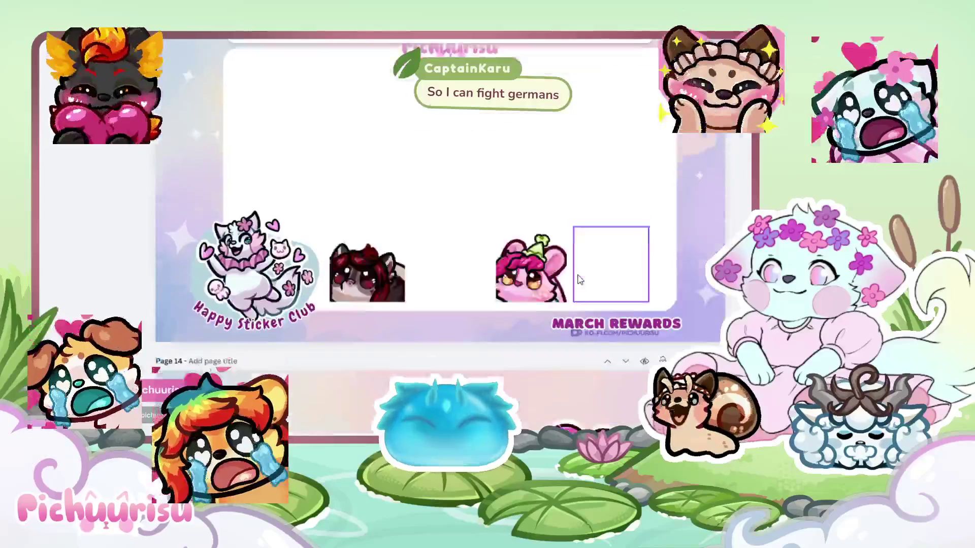
# Scroll back up to the Kofi Reward Update page and select the first March sticker sketch
pyautogui.scroll(-20, 579, 280)
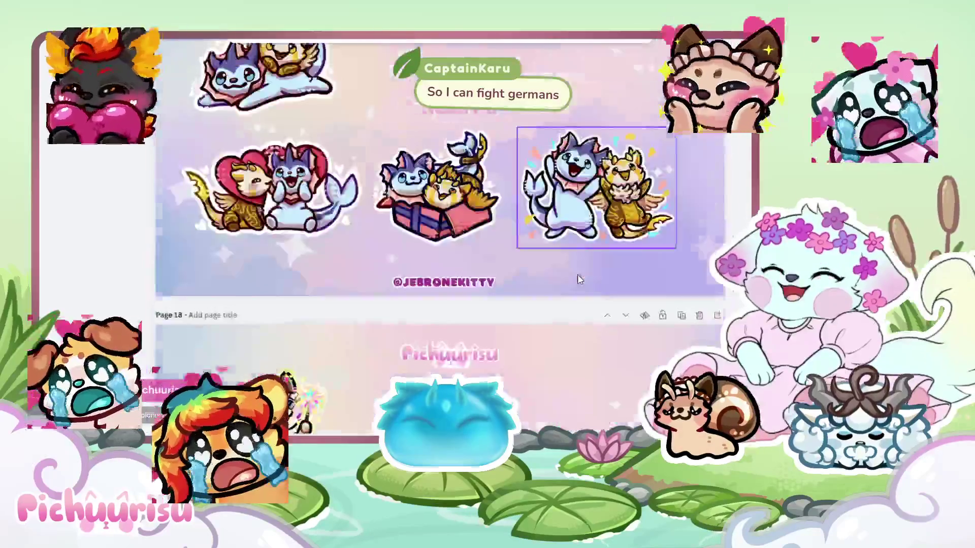
pyautogui.scroll(-10, 578, 279)
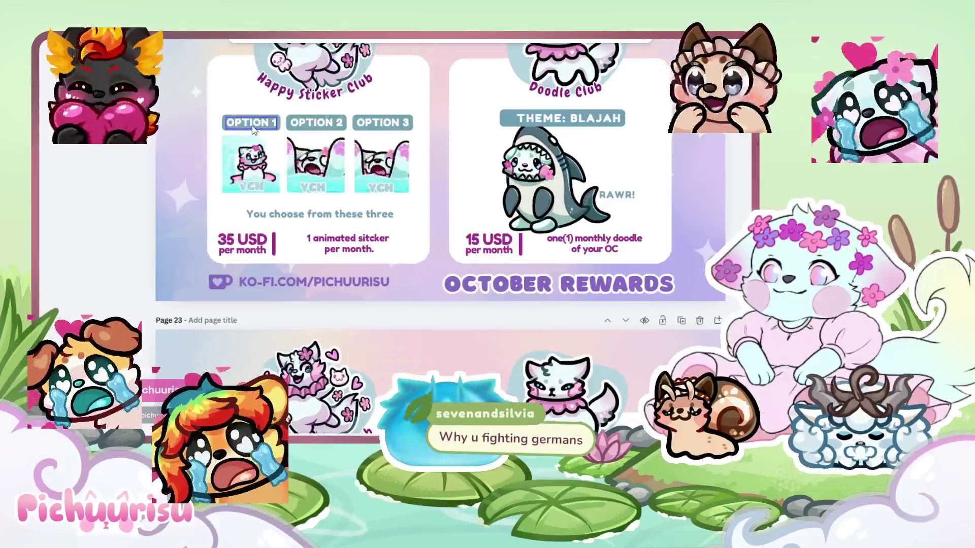
pyautogui.scroll(20, 380, 297)
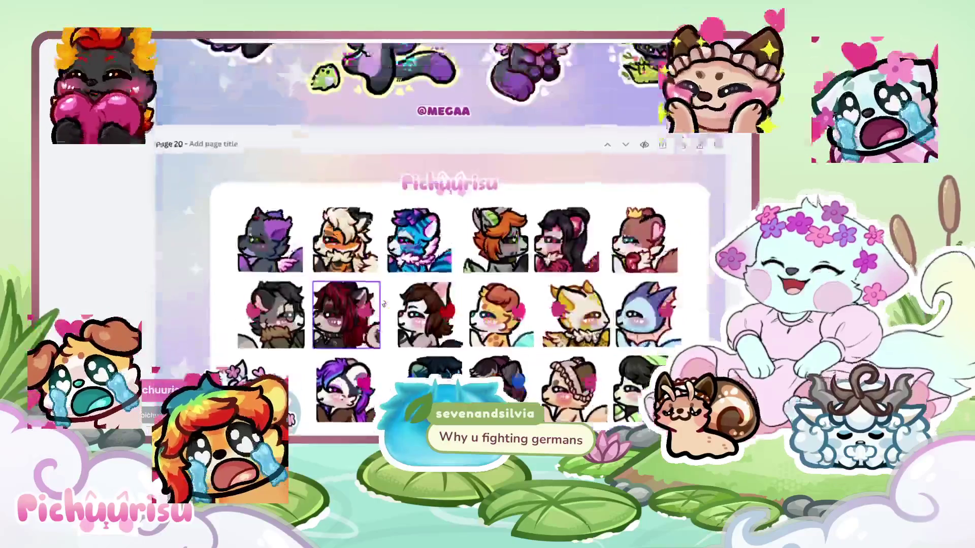
pyautogui.scroll(20, 380, 300)
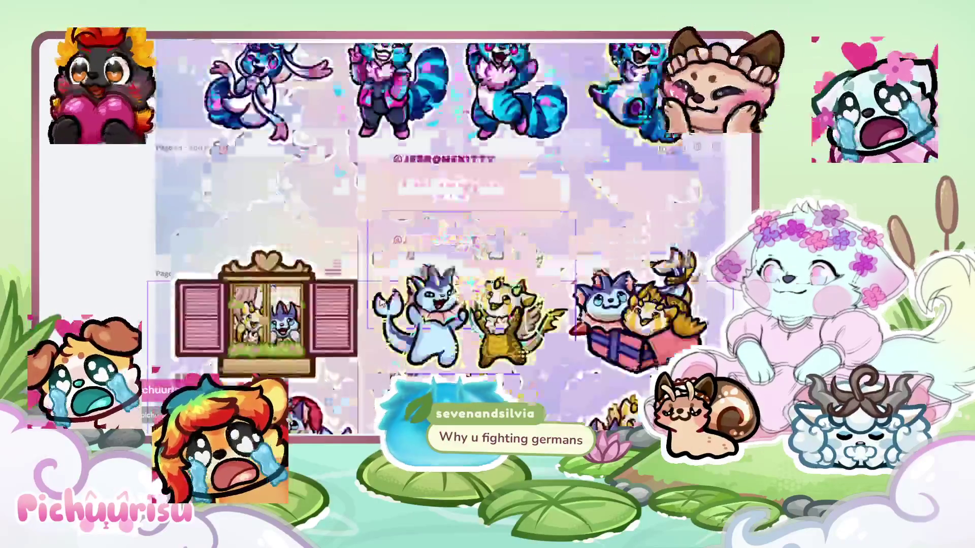
pyautogui.scroll(20, 382, 302)
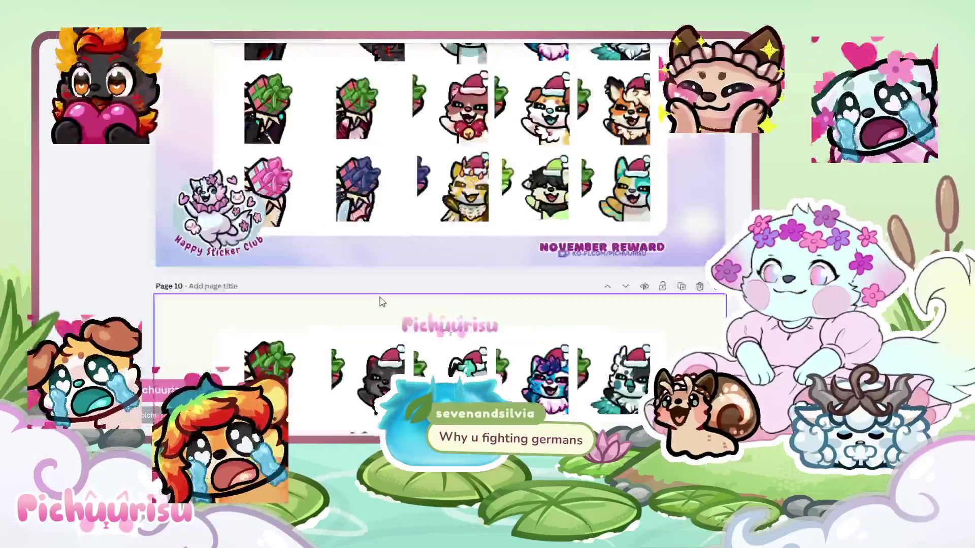
pyautogui.scroll(20, 382, 301)
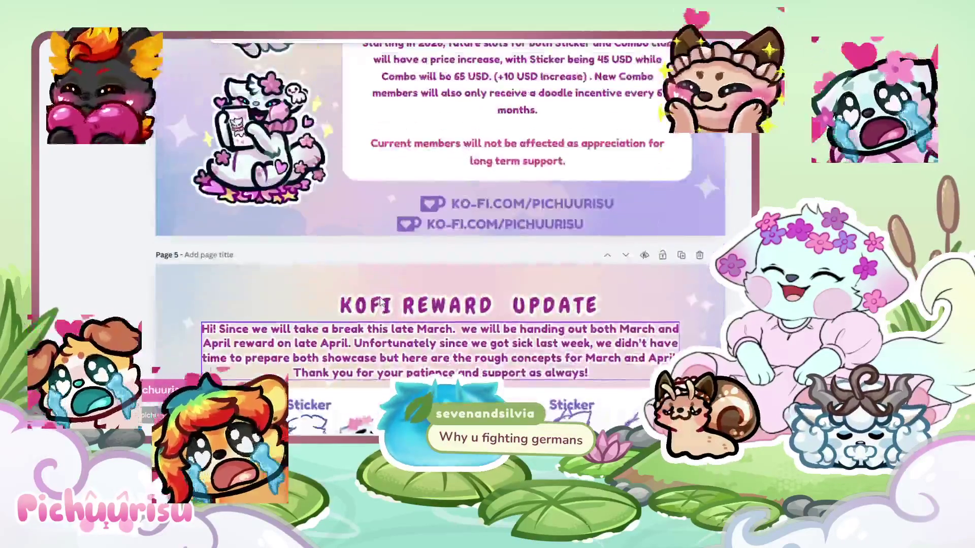
pyautogui.scroll(-5, 382, 303)
pyautogui.click(305, 203)
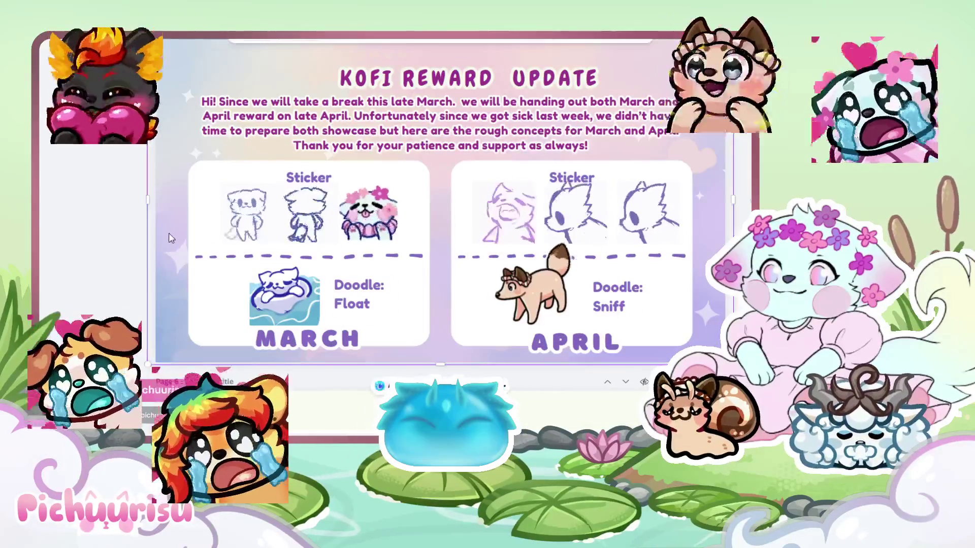
# Move the OPTION 1 label down under the first March sticker
pyautogui.click(268, 182)
pyautogui.moveTo(268, 182)
pyautogui.mouseDown()
pyautogui.moveTo(261, 215)
pyautogui.moveTo(266, 247)
pyautogui.moveTo(278, 250)
pyautogui.mouseUp()
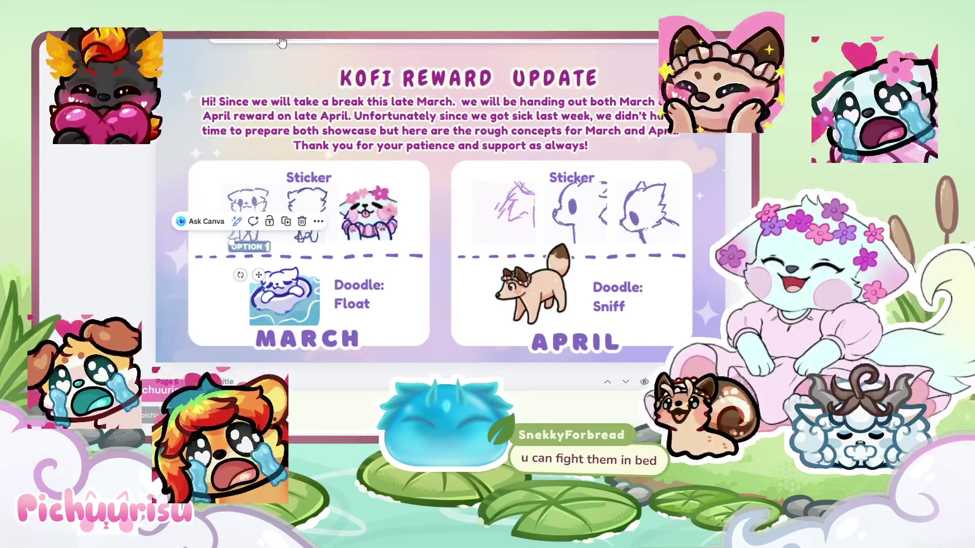
pyautogui.click(282, 42)
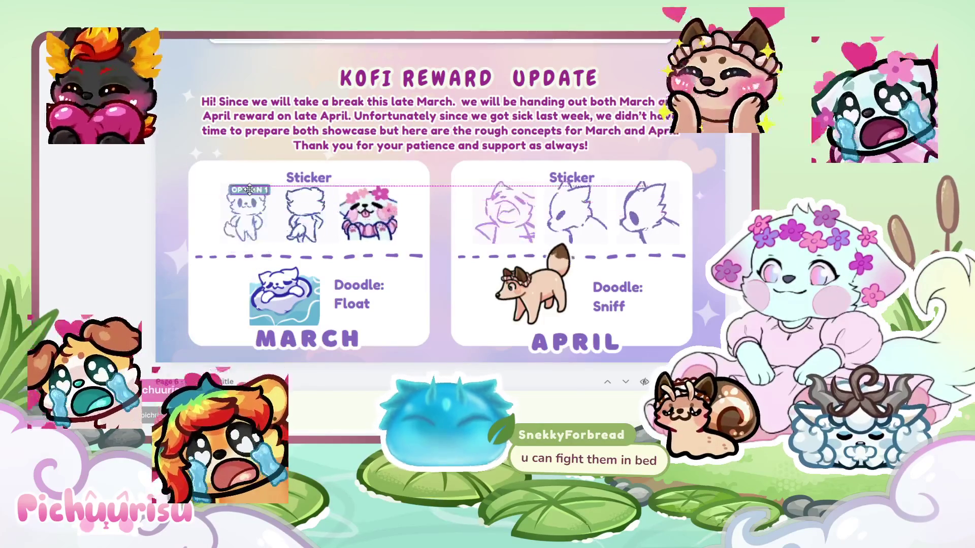
pyautogui.moveTo(251, 249); pyautogui.dragTo(243, 246)
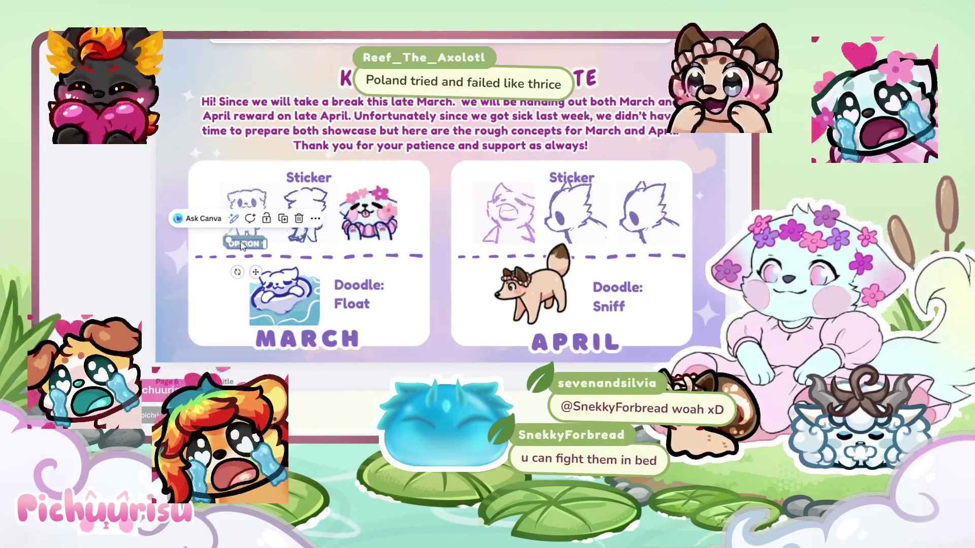
# Place copied labels under the middle and third stickers, reading OPTION 2 and OPTION 3
pyautogui.moveTo(309, 240); pyautogui.dragTo(307, 240)
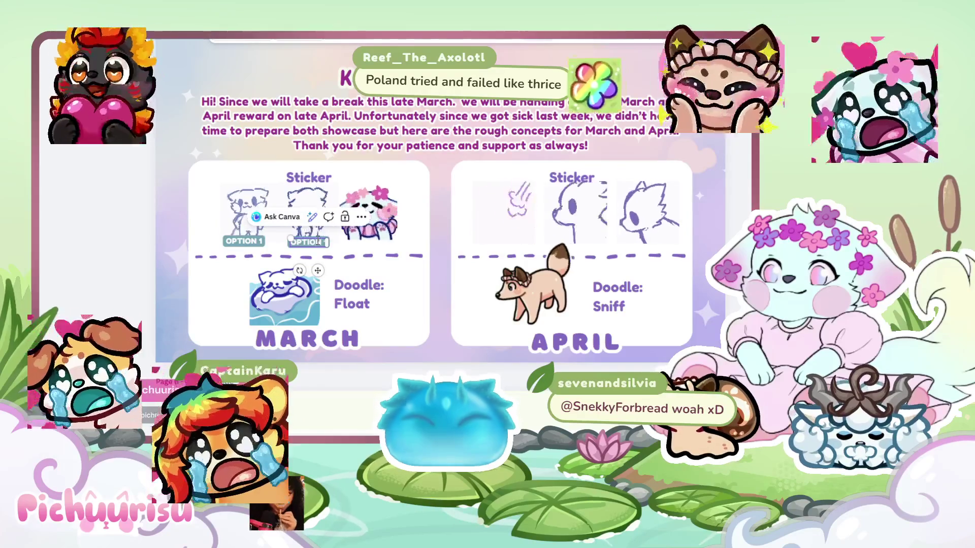
pyautogui.write('3')
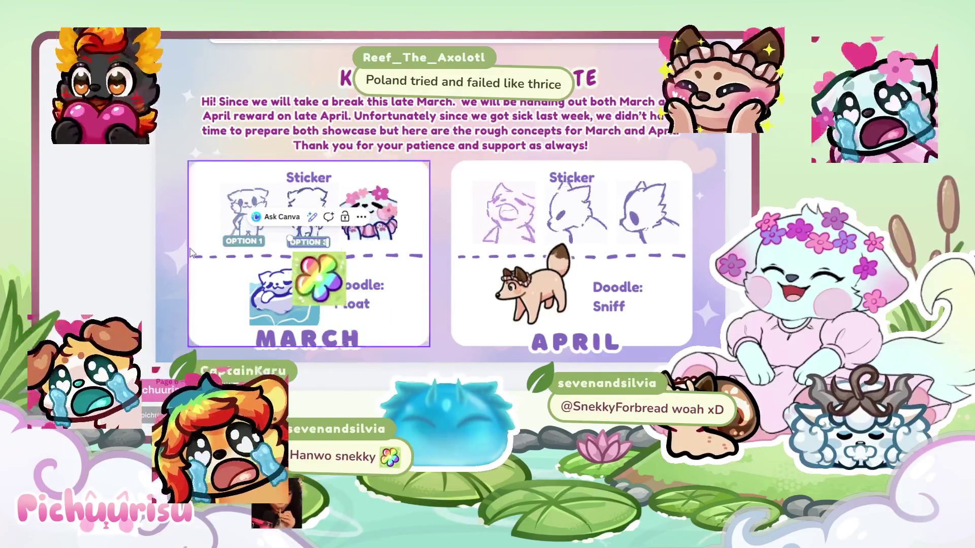
pyautogui.click(341, 254)
pyautogui.moveTo(315, 243); pyautogui.dragTo(373, 238)
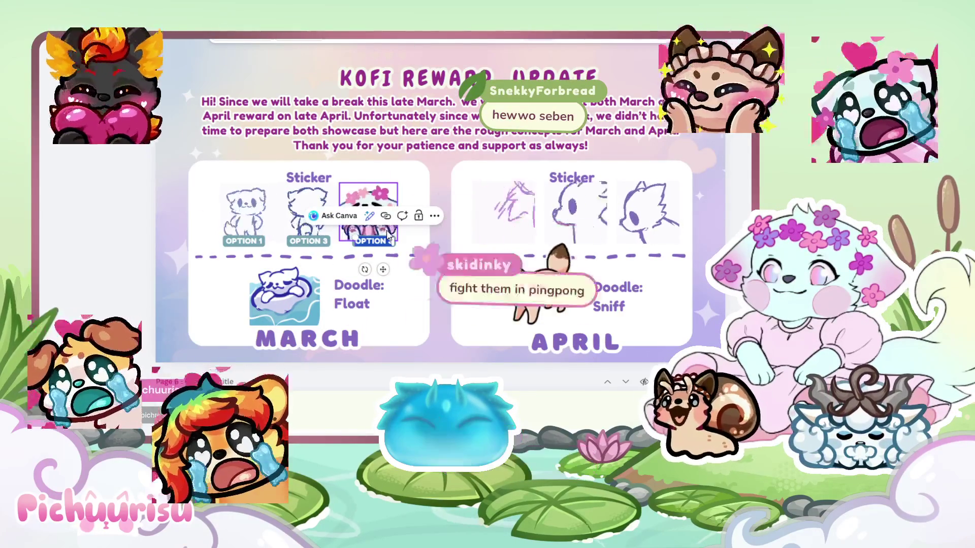
pyautogui.doubleClick(320, 243)
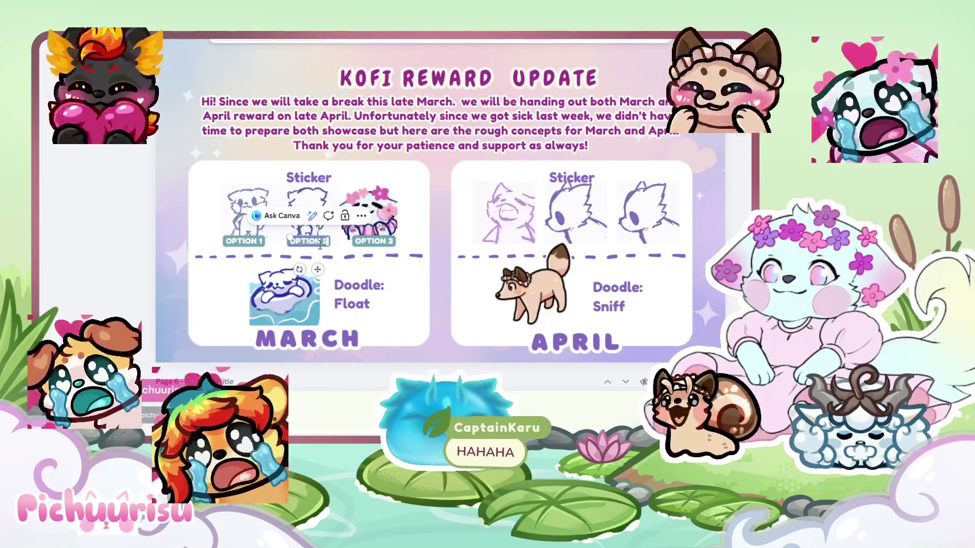
pyautogui.click(156, 232)
# Select all three March OPTION labels together
pyautogui.click(244, 241)
pyautogui.keyDown('shift'); pyautogui.click(308, 241); pyautogui.keyUp('shift')
pyautogui.keyDown('shift'); pyautogui.click(374, 241); pyautogui.keyUp('shift')
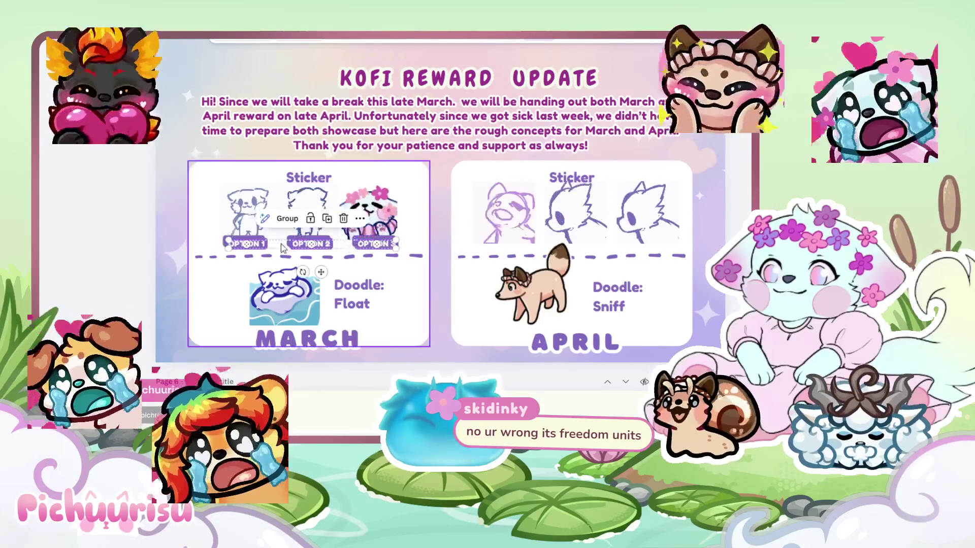
# Copy the three OPTION labels into the April card and align the sketches above them
pyautogui.moveTo(297, 247)
pyautogui.mouseDown()
pyautogui.moveTo(518, 224)
pyautogui.moveTo(541, 244)
pyautogui.moveTo(557, 241)
pyautogui.mouseUp()
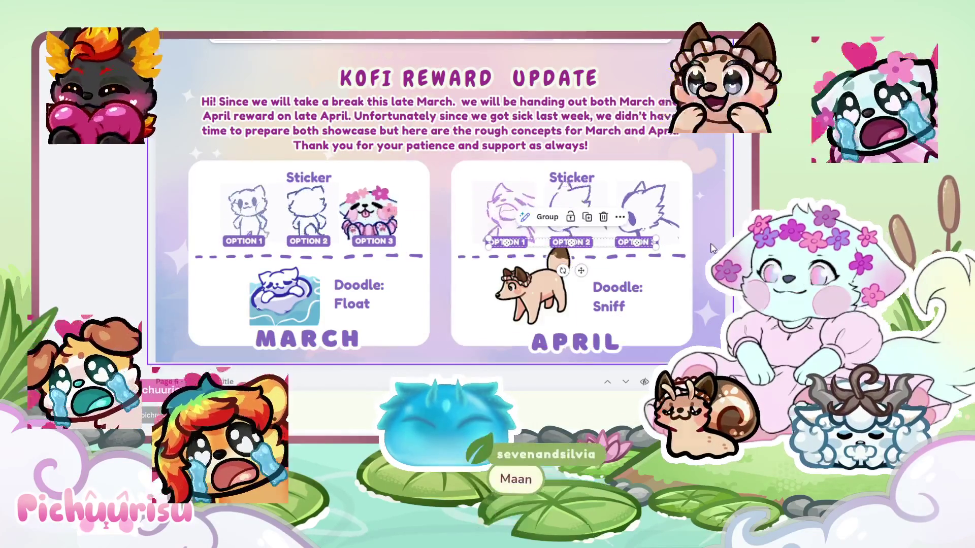
pyautogui.moveTo(643, 240); pyautogui.dragTo(657, 215)
pyautogui.click(660, 219)
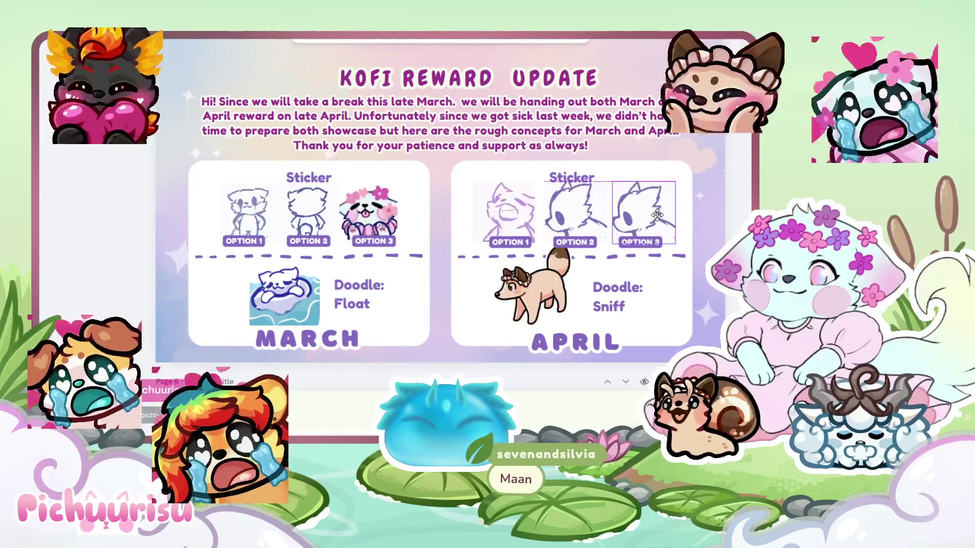
pyautogui.moveTo(584, 212); pyautogui.dragTo(526, 213)
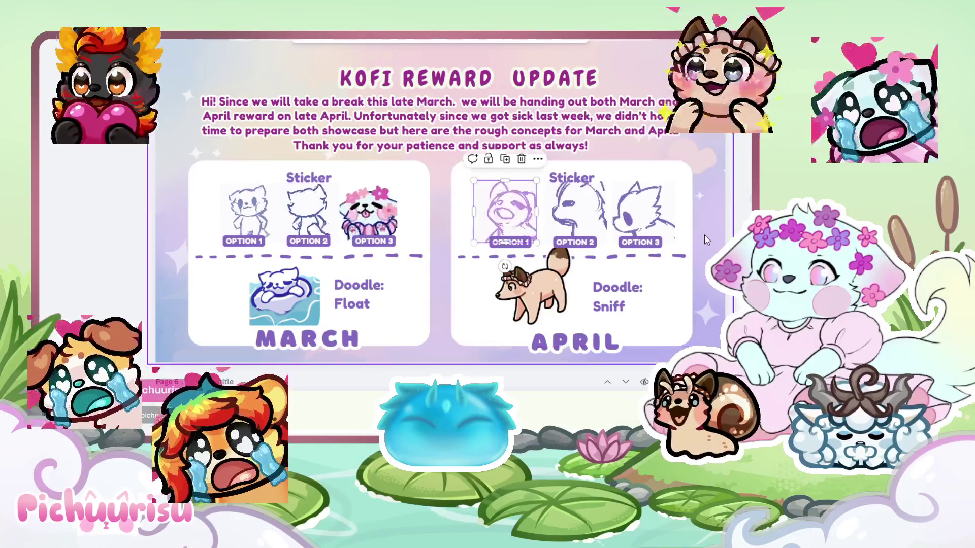
# Reposition the April Sticker title
pyautogui.click(705, 235)
pyautogui.click(584, 184)
pyautogui.moveTo(505, 174); pyautogui.dragTo(506, 174)
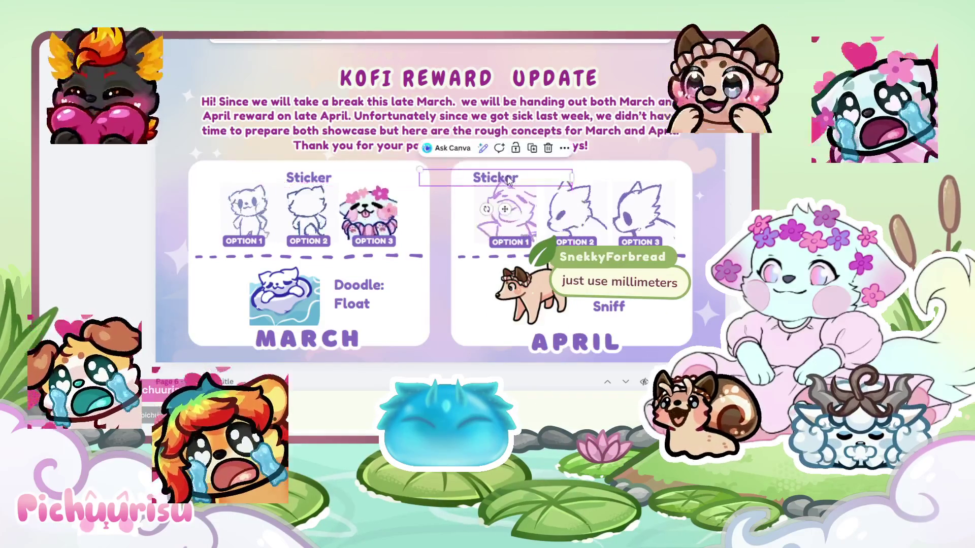
# Undo the April Sticker title move and compare against the March Sticker title
pyautogui.hotkey('ctrl', 'z')
pyautogui.click(322, 180)
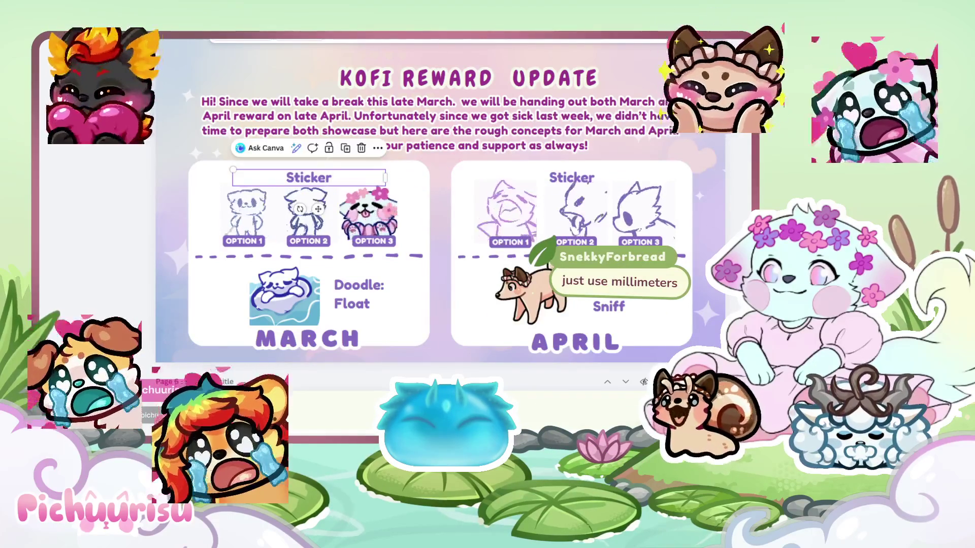
pyautogui.click(434, 229)
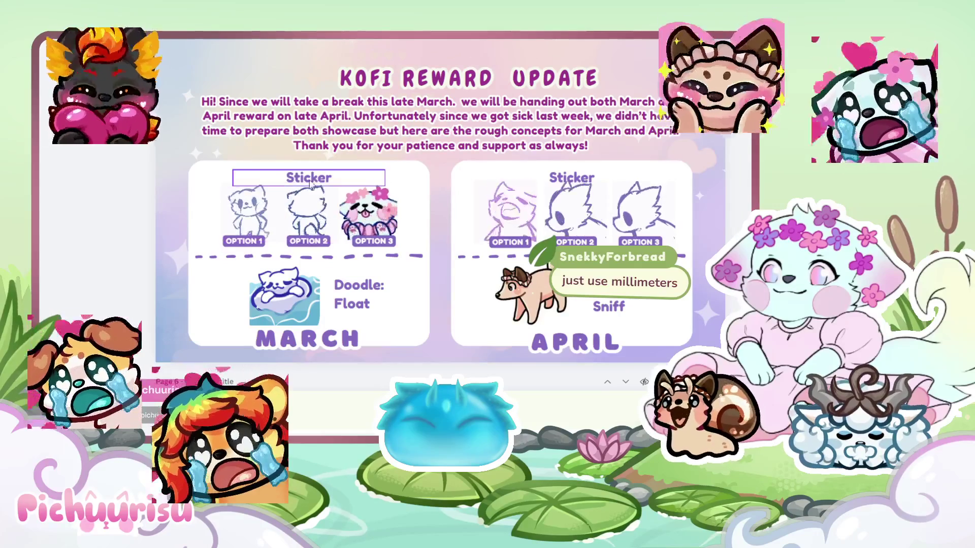
pyautogui.click(304, 185)
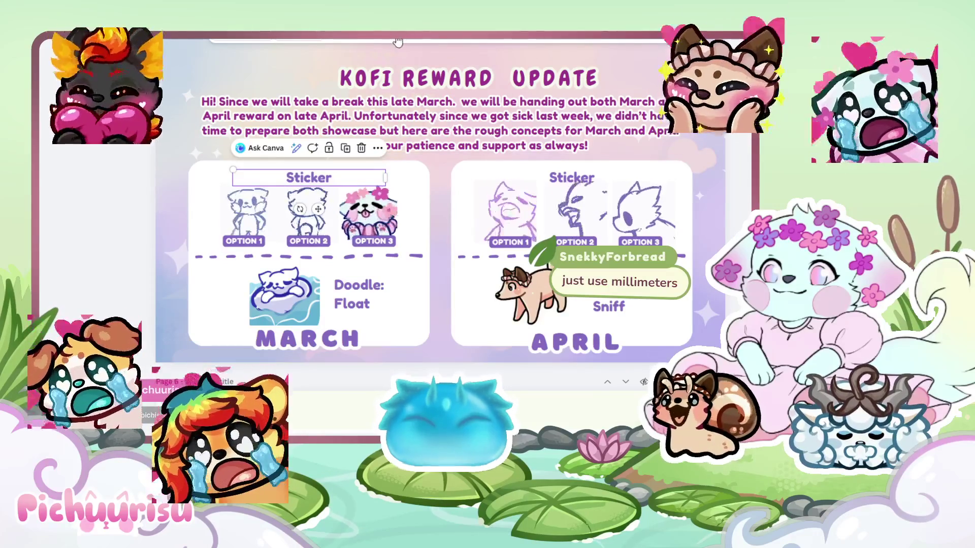
pyautogui.click(440, 333)
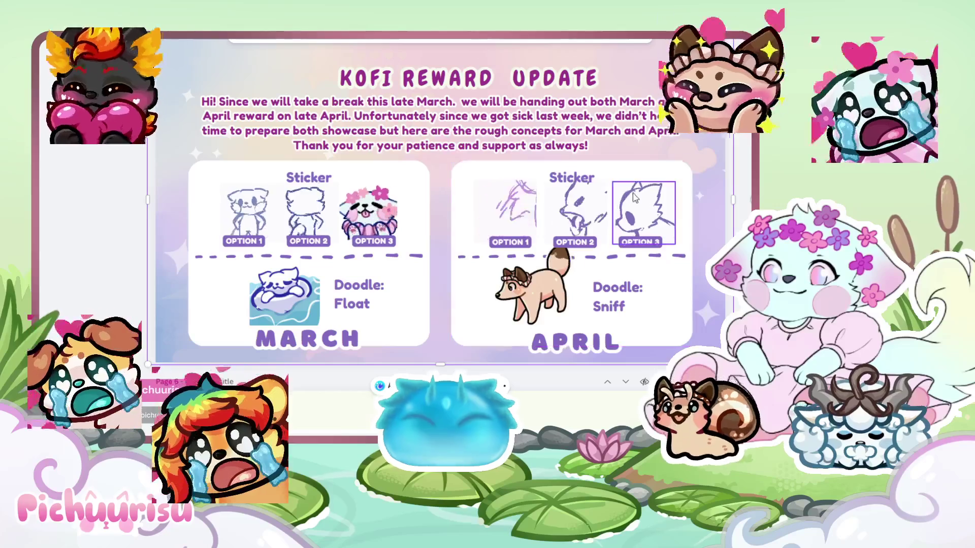
# Shorten the March 'Doodle: Float' text to 'Doodle' and lower it slightly
pyautogui.click(354, 306)
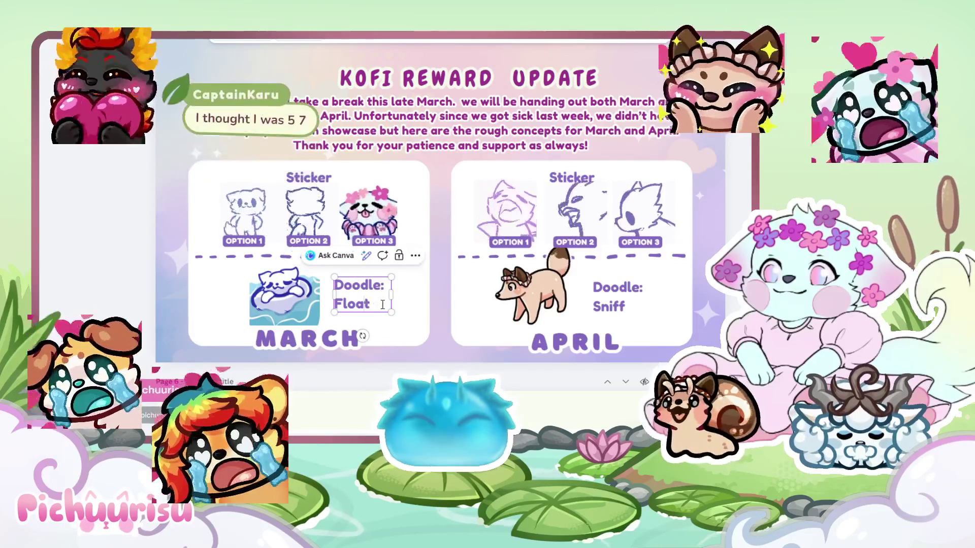
pyautogui.press('BackSpace')
pyautogui.click(423, 329)
pyautogui.moveTo(357, 278); pyautogui.dragTo(357, 290)
# Remove ': Sniff' from the April doodle label and snap it into alignment
pyautogui.click(636, 295)
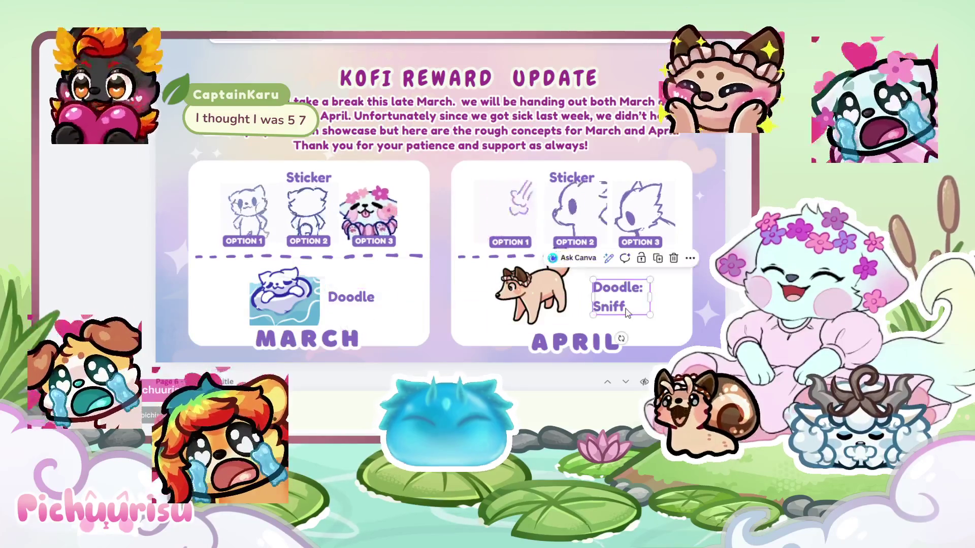
pyautogui.doubleClick(636, 295)
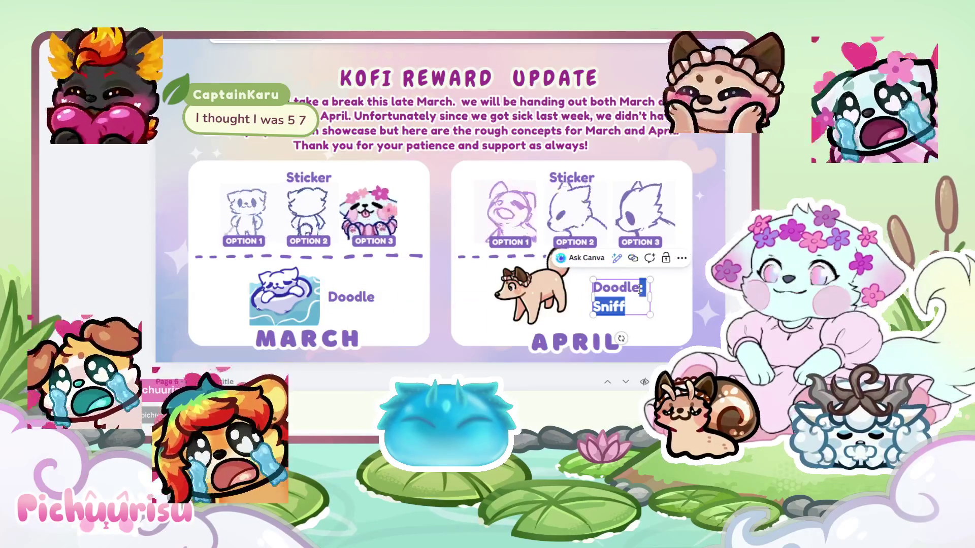
pyautogui.press('BackSpace')
pyautogui.press('BackSpace')
pyautogui.press('BackSpace')
pyautogui.click(655, 303)
pyautogui.moveTo(629, 288); pyautogui.dragTo(629, 294)
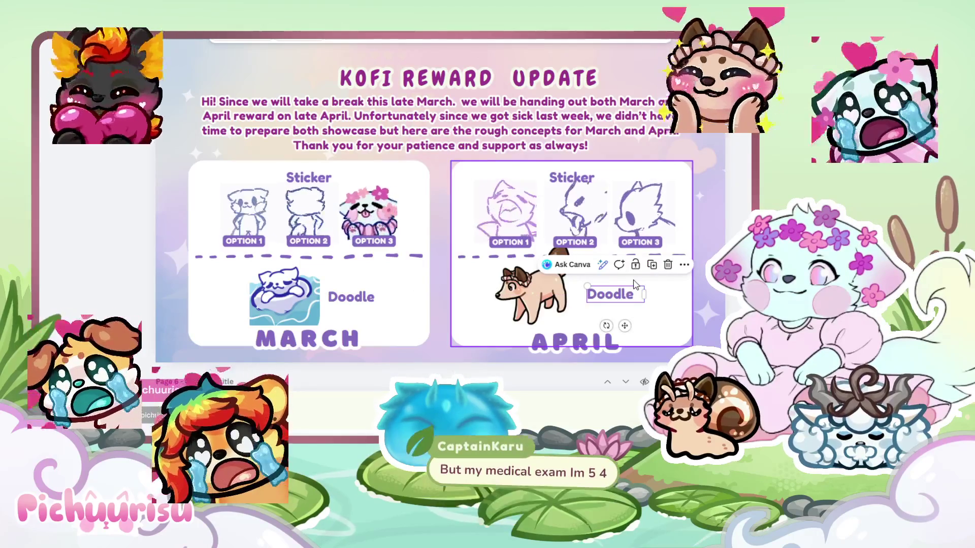
pyautogui.moveTo(620, 293); pyautogui.dragTo(617, 290)
pyautogui.press('Escape')
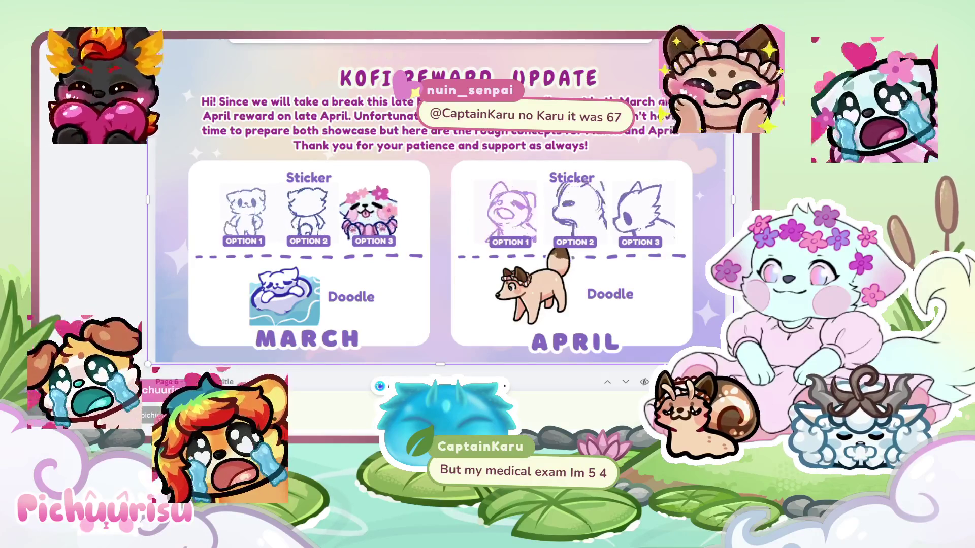
# Download only the current page, Page 5, as a GIF
pyautogui.click(721, 35)
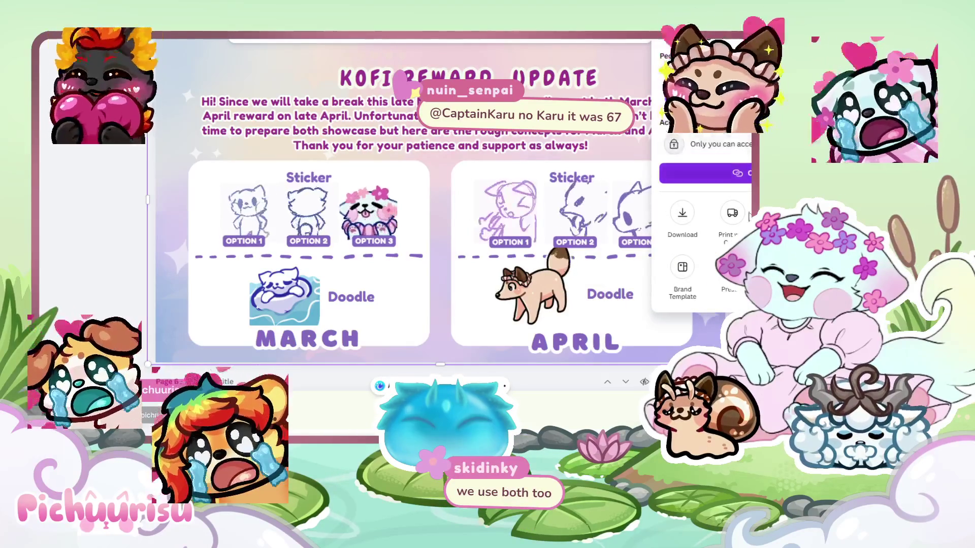
pyautogui.click(685, 226)
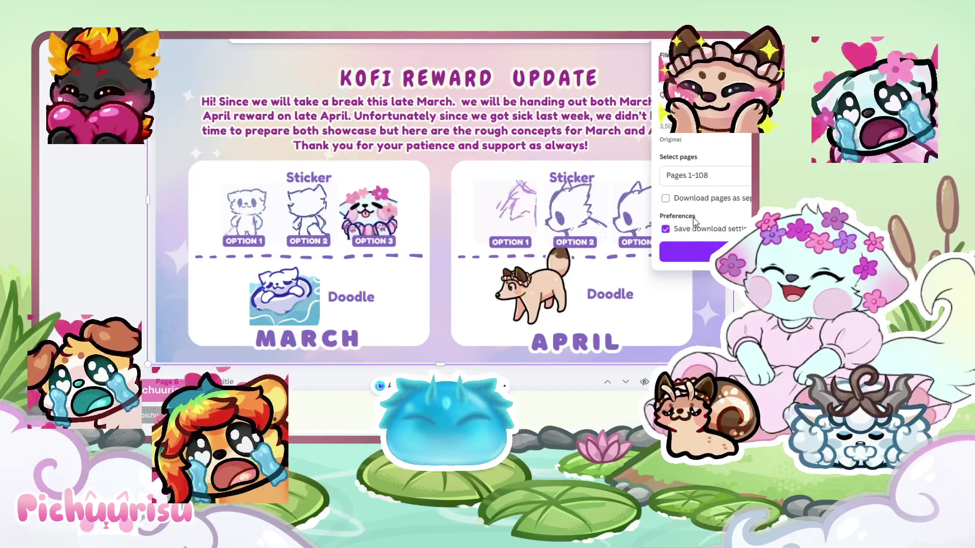
pyautogui.click(701, 75)
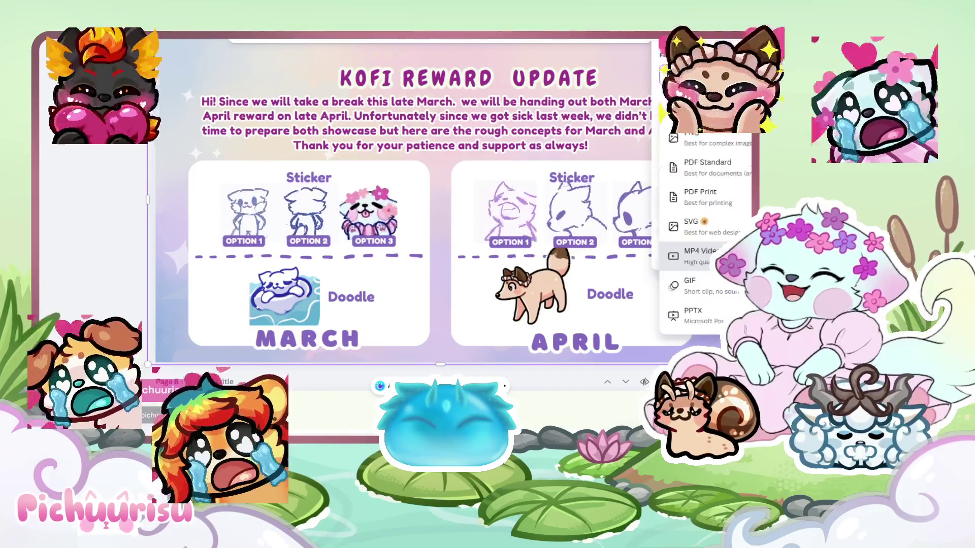
pyautogui.click(713, 288)
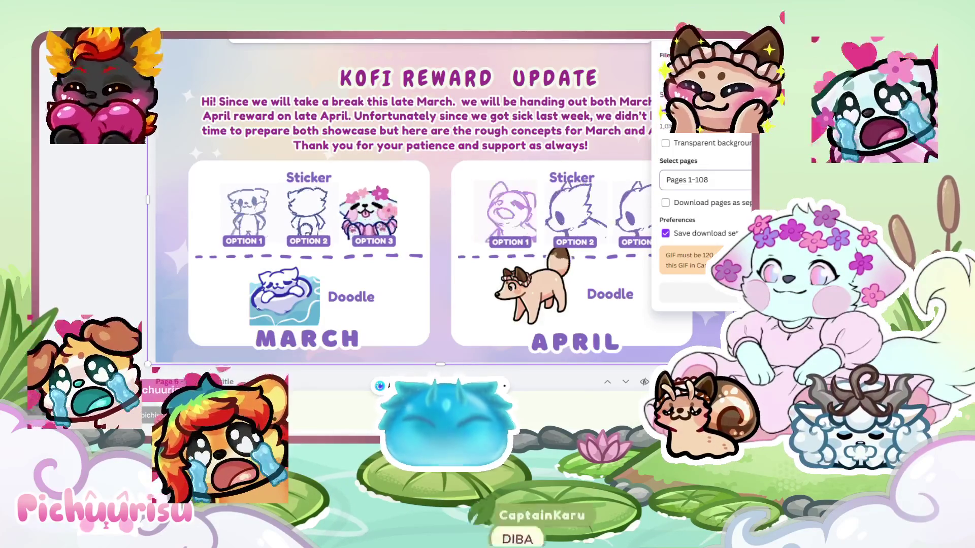
pyautogui.click(704, 179)
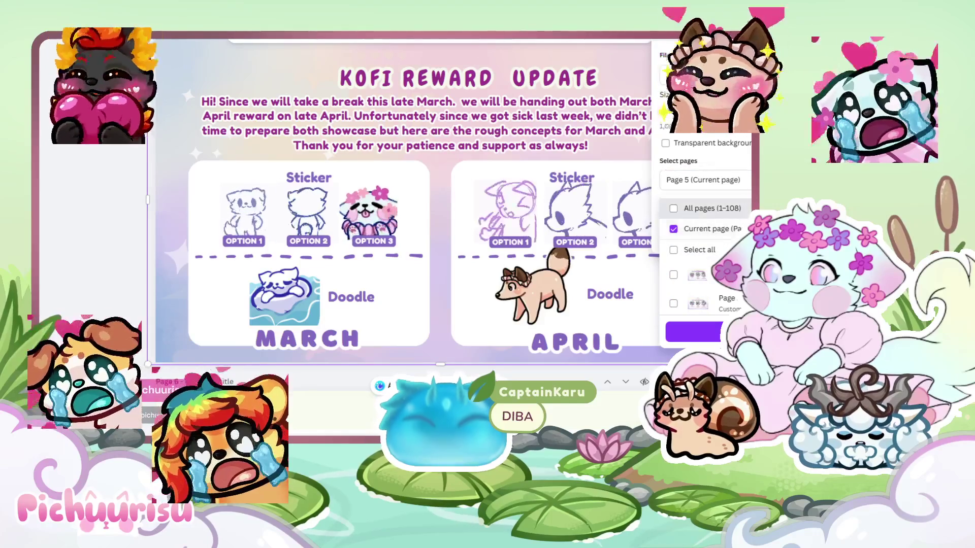
pyautogui.scroll(-1, 706, 284)
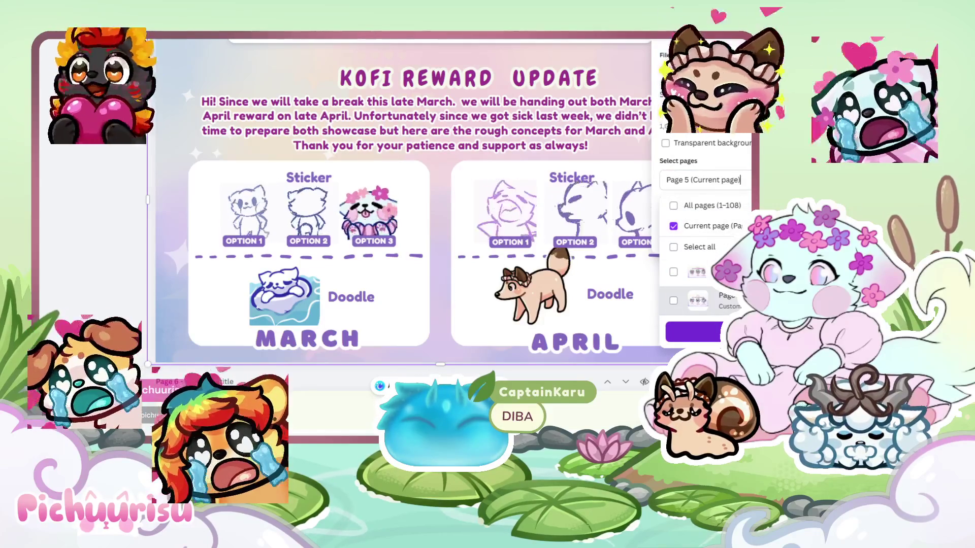
pyautogui.press('Escape')
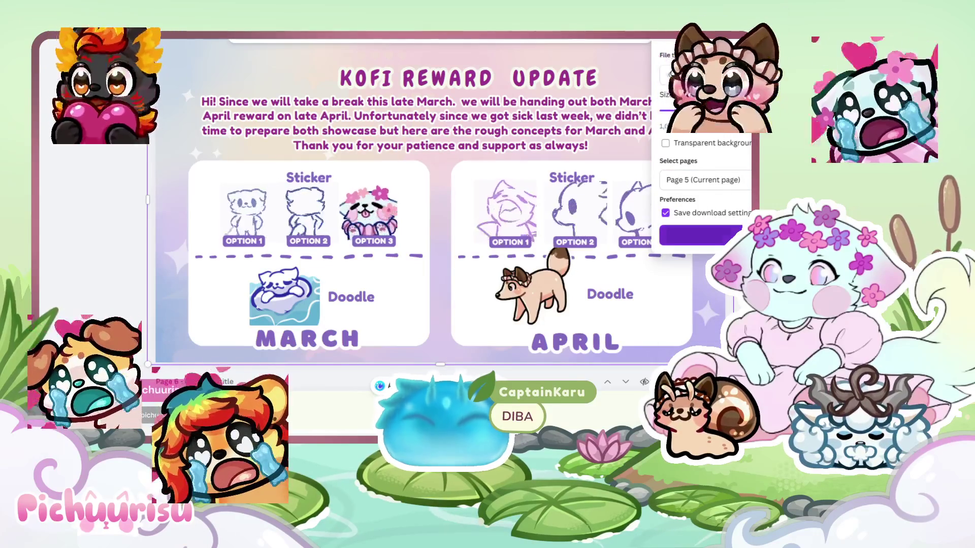
pyautogui.click(731, 236)
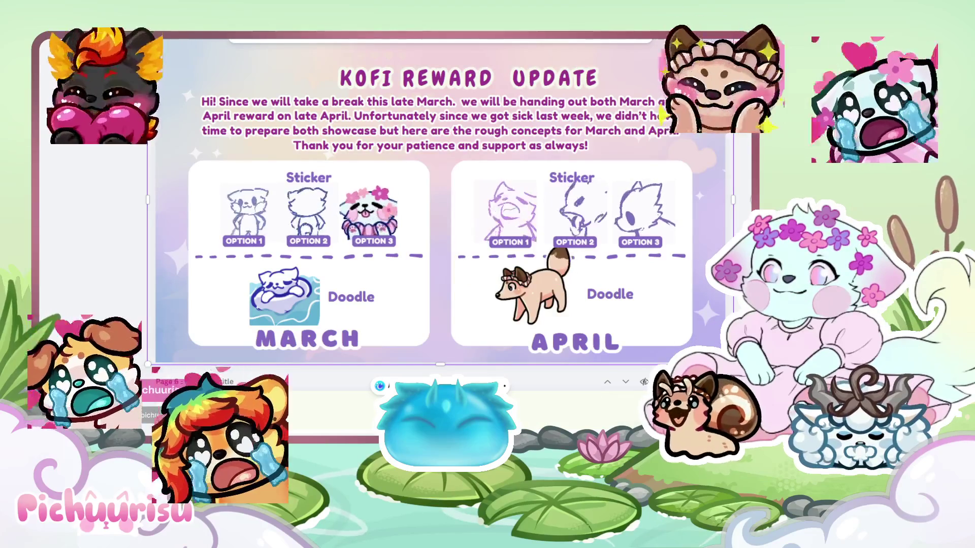
# Nudge the APRIL heading up-left, then reopen and close the download settings
pyautogui.moveTo(609, 347); pyautogui.dragTo(604, 344)
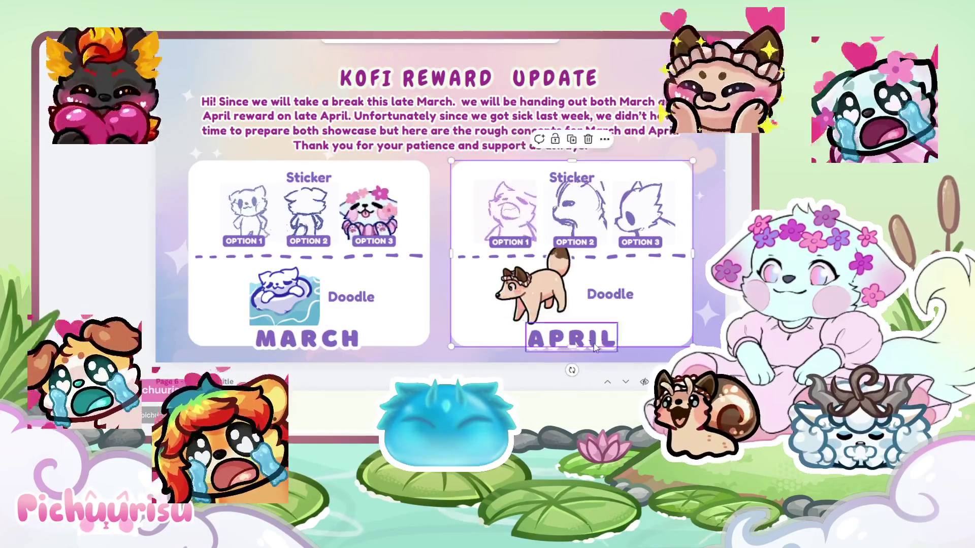
pyautogui.click(440, 254)
pyautogui.click(721, 36)
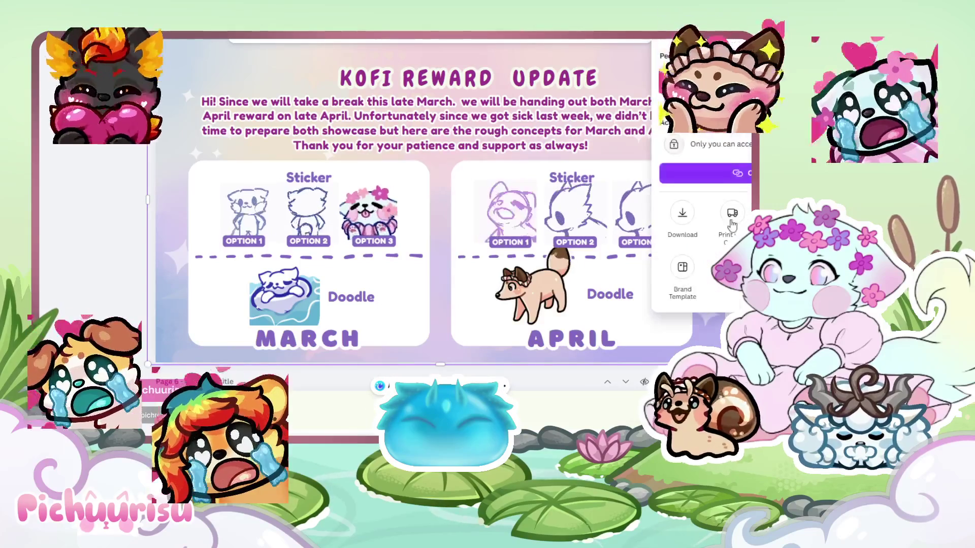
pyautogui.click(673, 234)
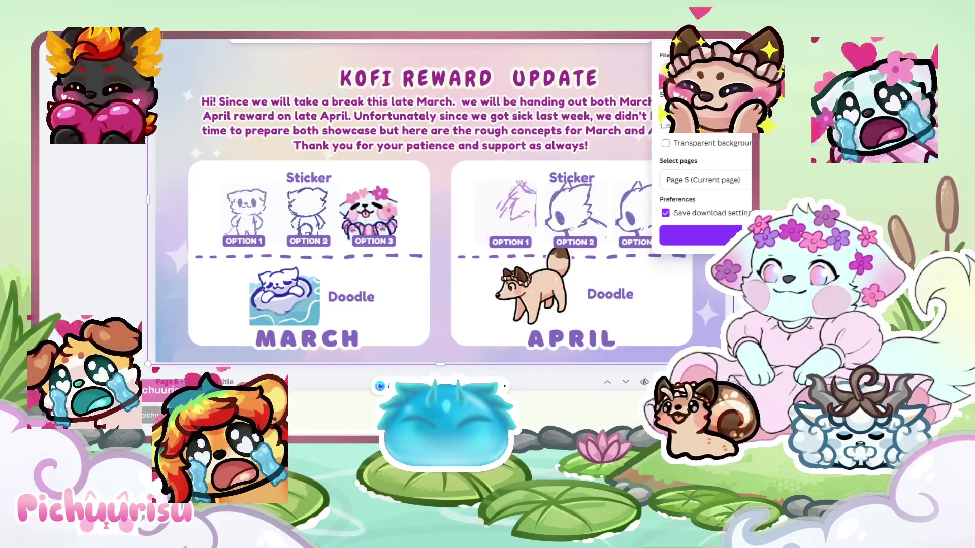
pyautogui.press('Escape')
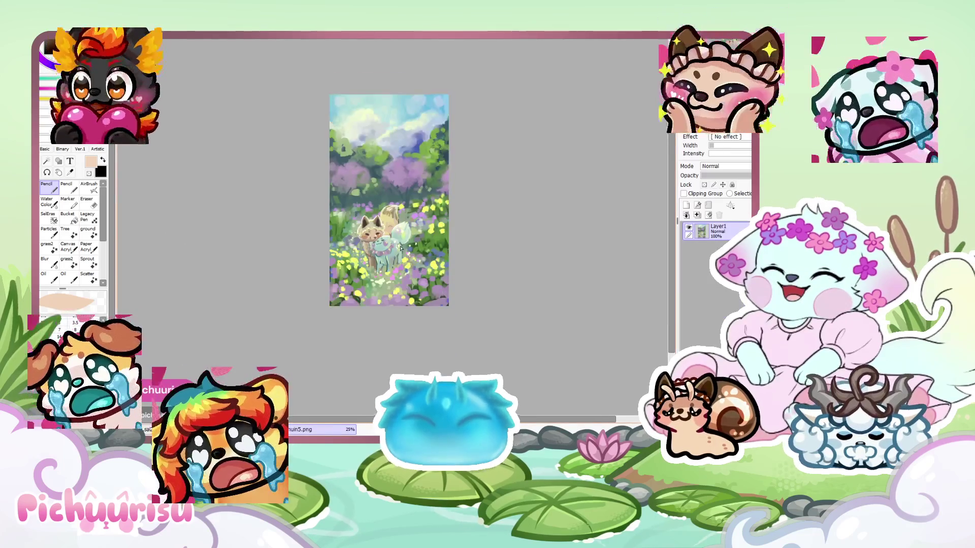
# Open the brown circular line sketch and hide its faint grey under-sketch
pyautogui.scroll(2, 400, 247)
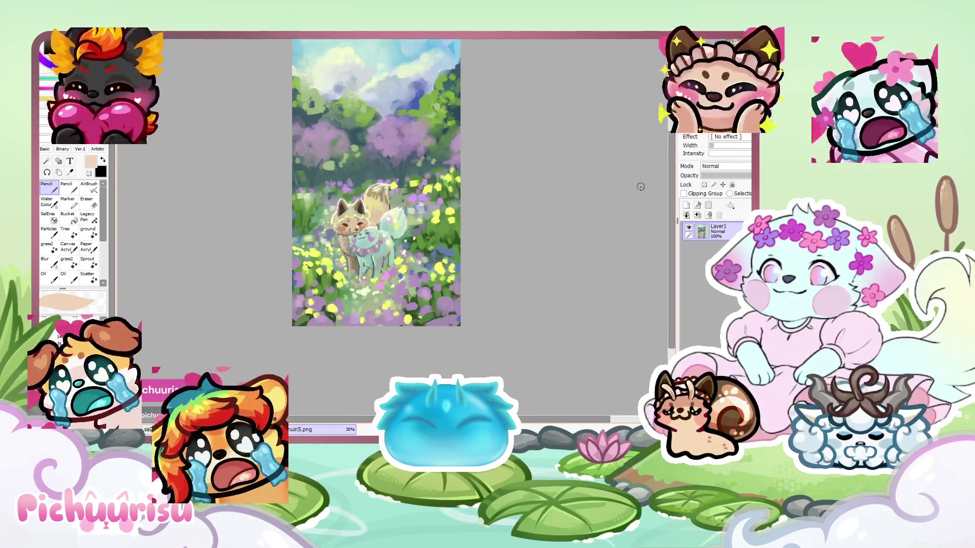
pyautogui.moveTo(673, 192); pyautogui.dragTo(673, 174)
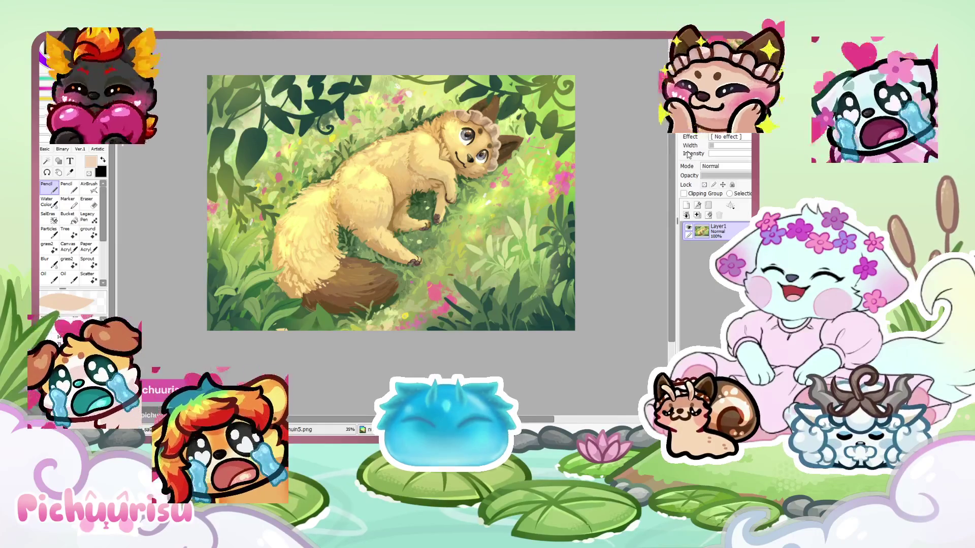
pyautogui.click(364, 429)
pyautogui.click(401, 429)
pyautogui.scroll(-1, 635, 211)
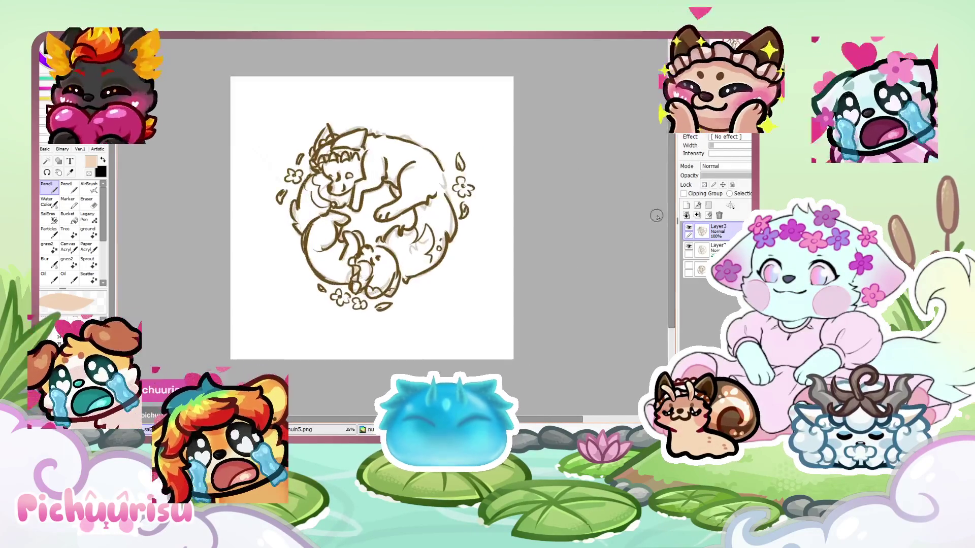
pyautogui.click(688, 247)
# Switch to the pink blender card document holding the Pichuurisu QR code
pyautogui.scroll(1, 449, 212)
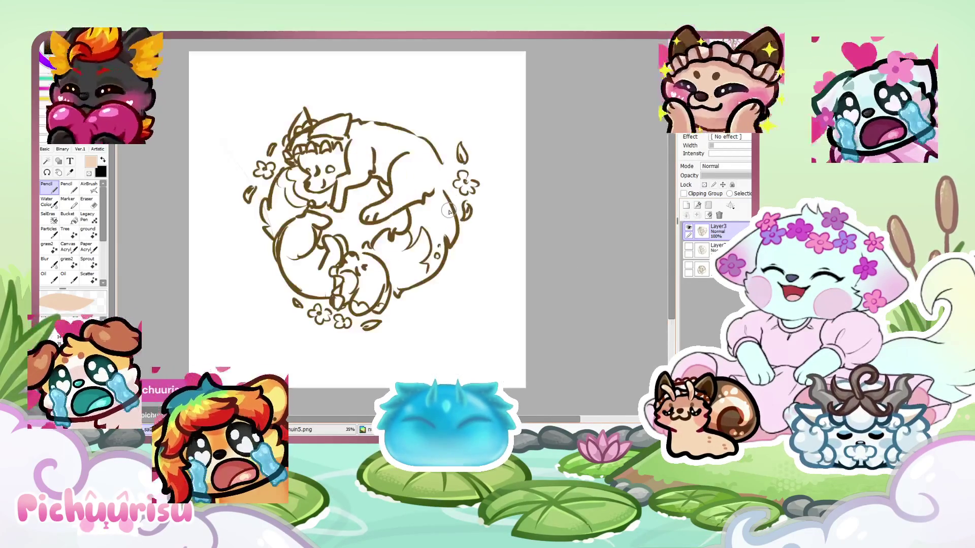
pyautogui.scroll(1, 449, 212)
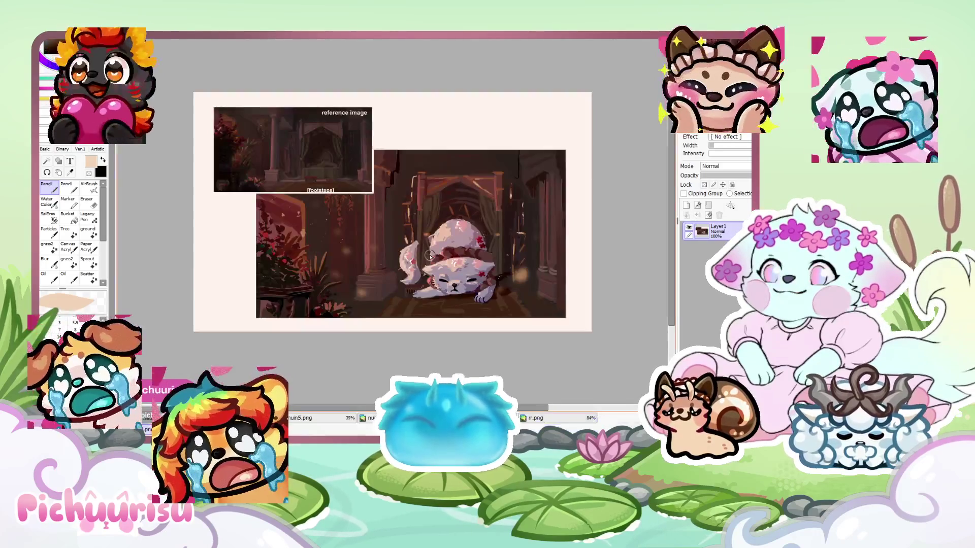
pyautogui.scroll(1, 430, 256)
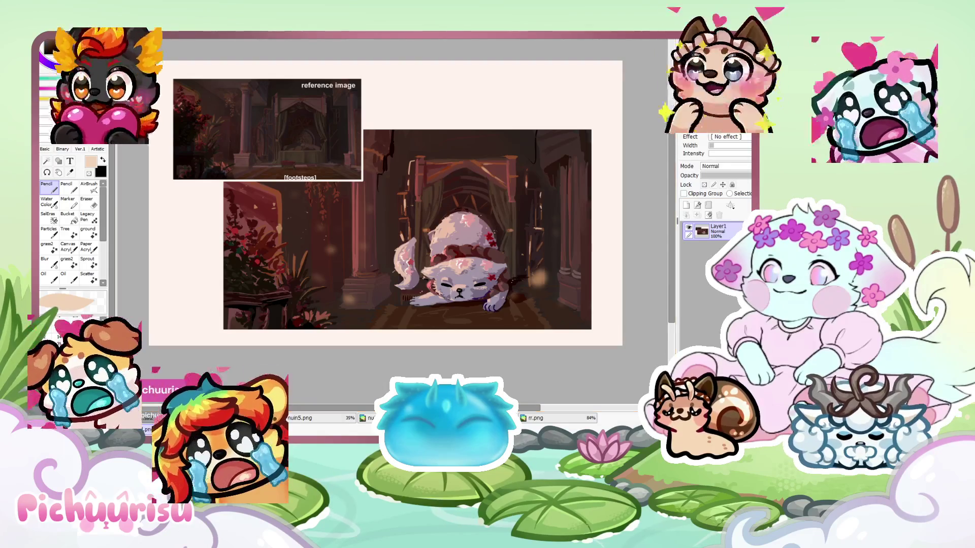
pyautogui.scroll(3, 404, 131)
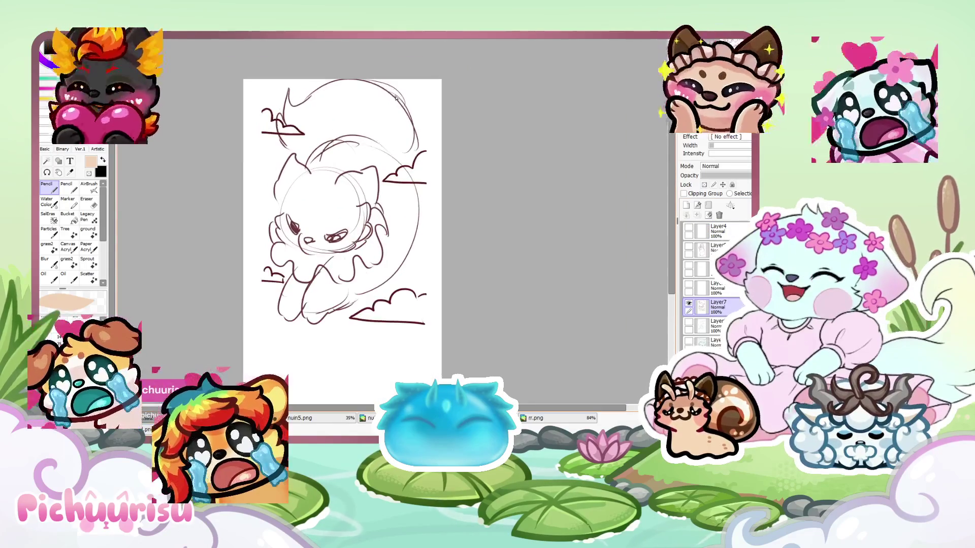
pyautogui.scroll(-1, 526, 187)
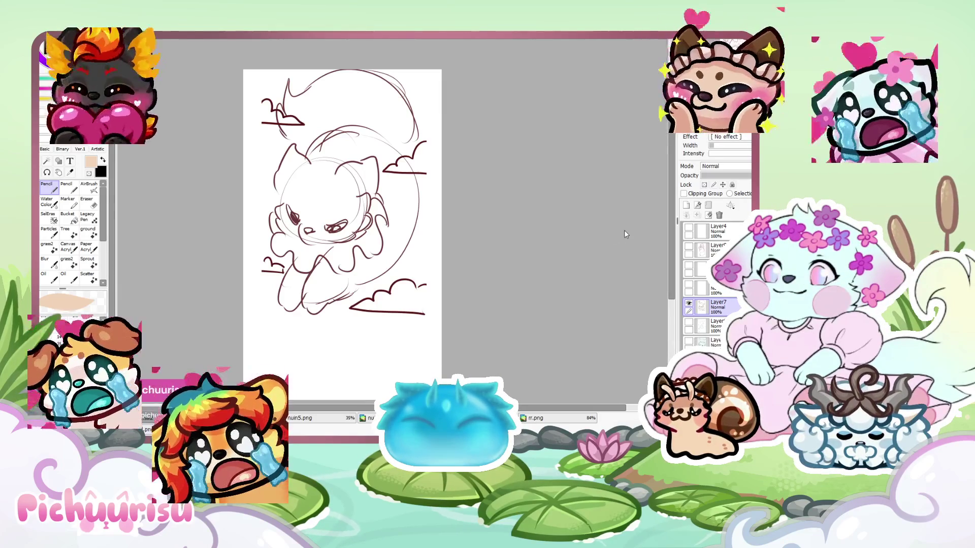
pyautogui.hotkey('ctrl', 'Tab')
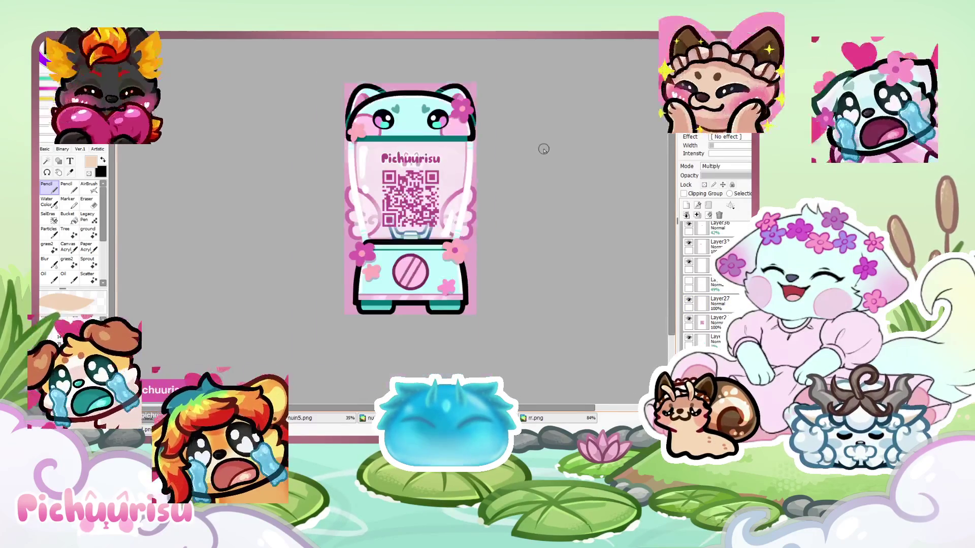
# Erase the QR code from the blender card's QR layer and clear the selection
pyautogui.moveTo(218, 142)
pyautogui.mouseDown()
pyautogui.moveTo(604, 232)
pyautogui.moveTo(418, 184)
pyautogui.mouseUp()
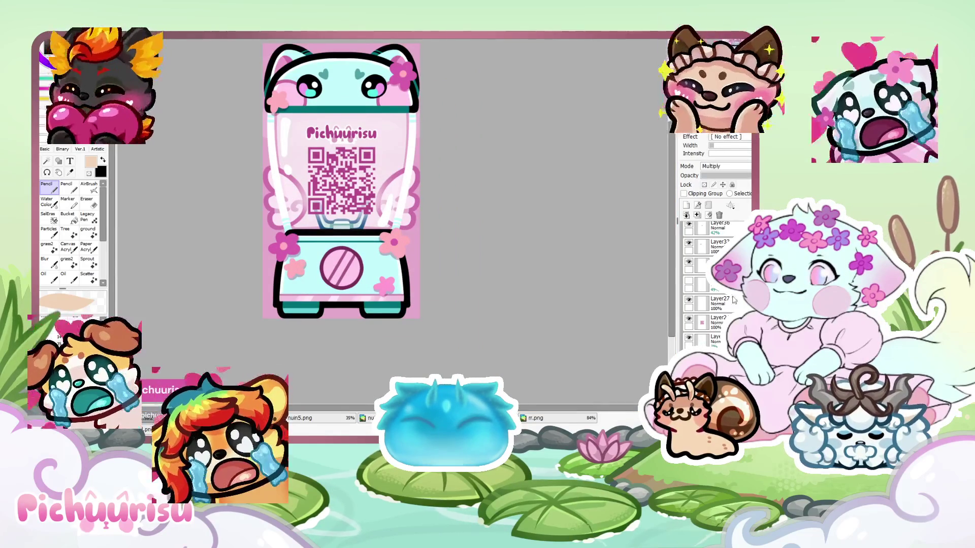
pyautogui.click(689, 323)
pyautogui.click(689, 322)
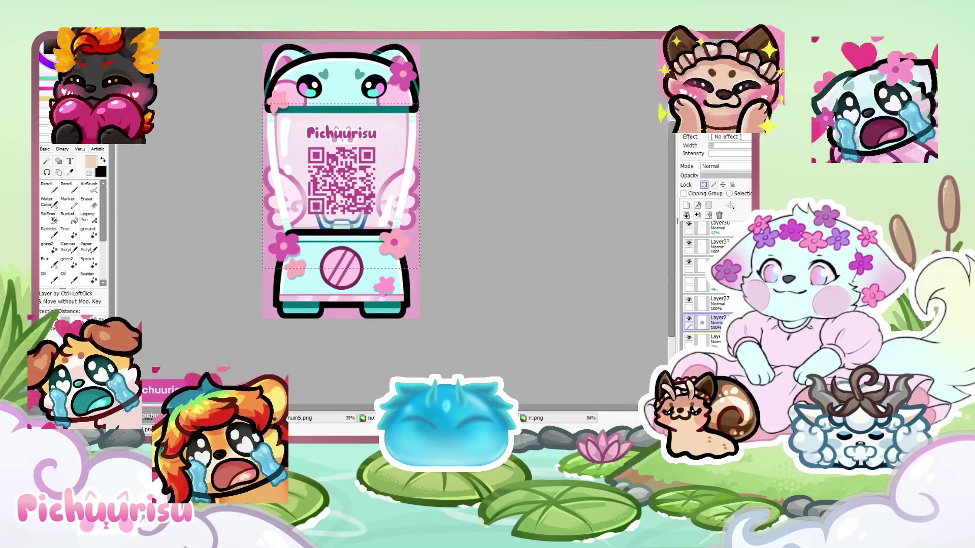
pyautogui.press('Delete')
pyautogui.hotkey('ctrl', 'd')
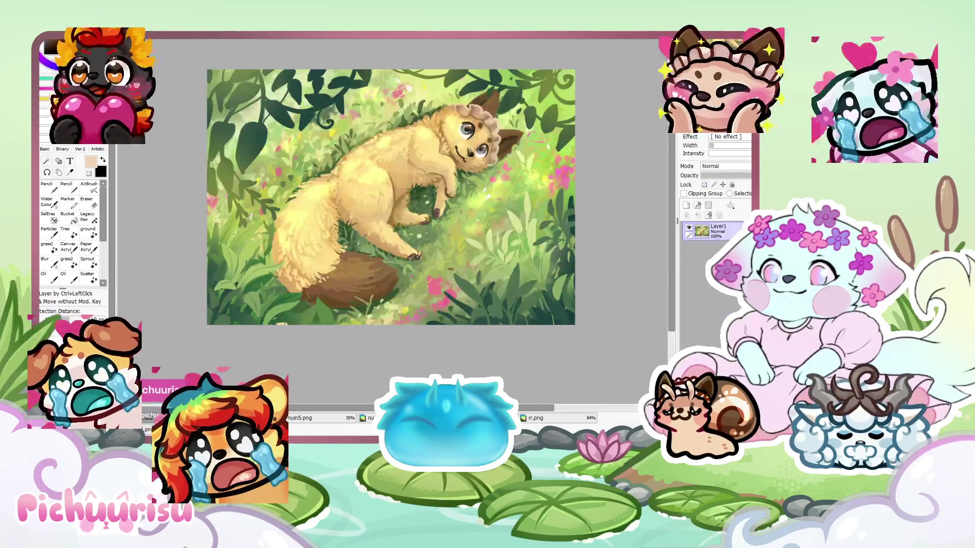
# Create a new blank canvas, NewCanvas1, with Ctrl+N
pyautogui.click(342, 415)
pyautogui.click(303, 422)
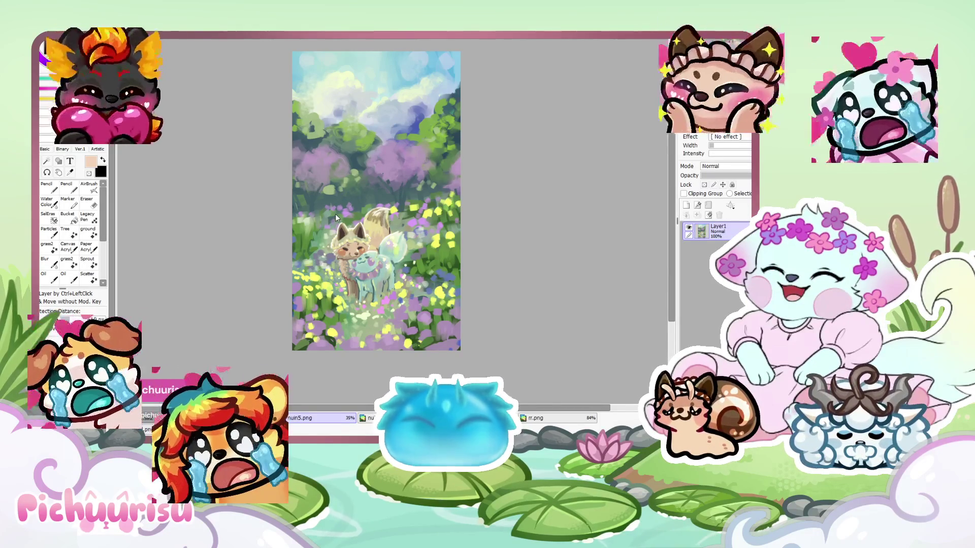
pyautogui.hotkey('ctrl', 'n')
pyautogui.press('Return')
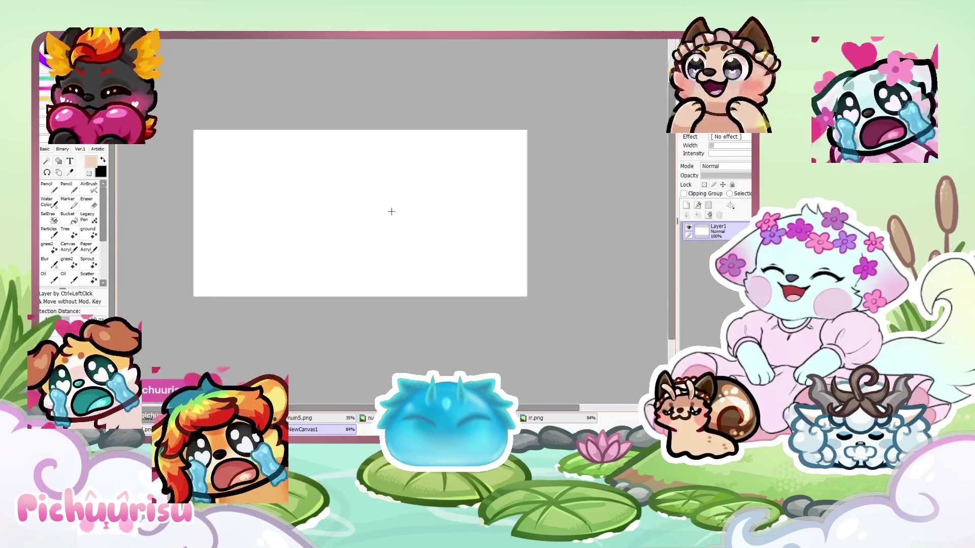
# Turn the new canvas to portrait and paste the pink QR code, centred on it
pyautogui.scroll(1, 391, 211)
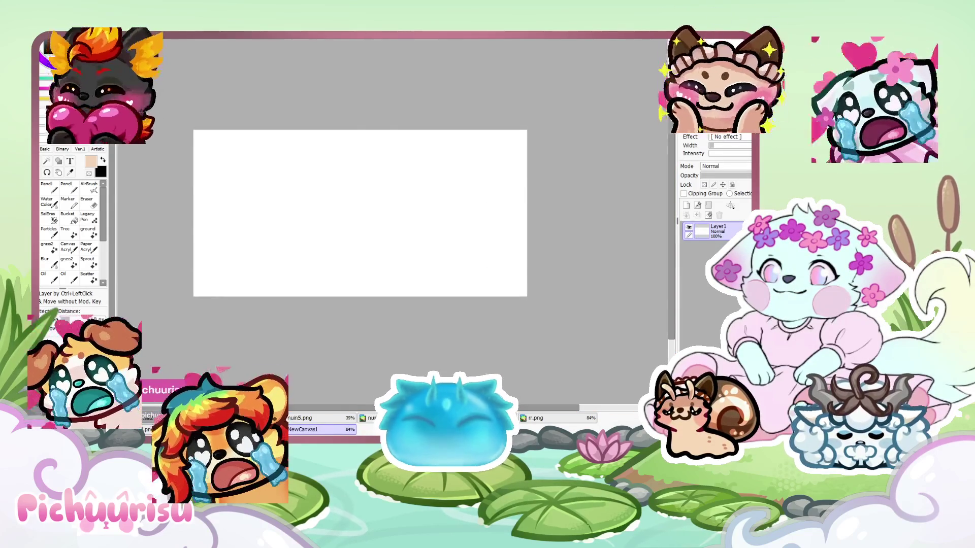
pyautogui.press('Delete')
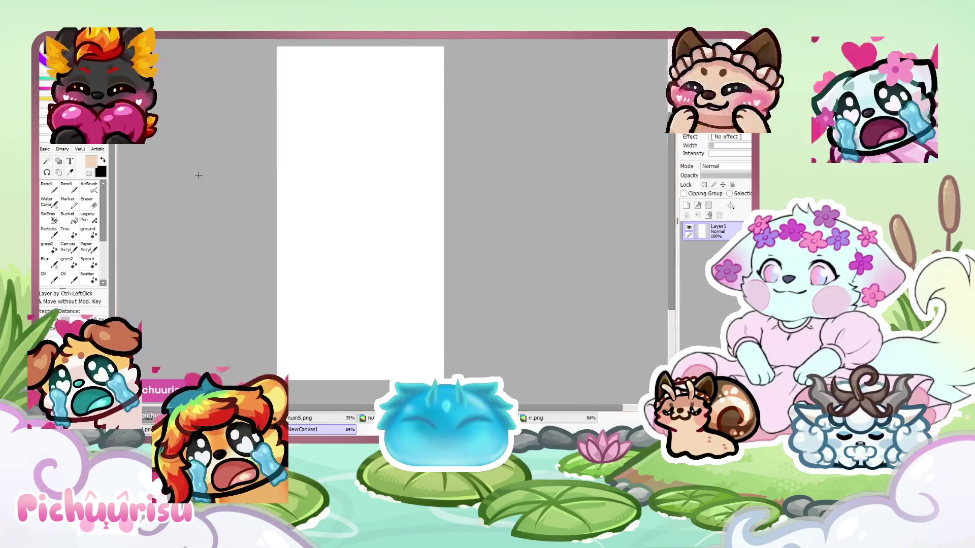
pyautogui.hotkey('ctrl', 'v')
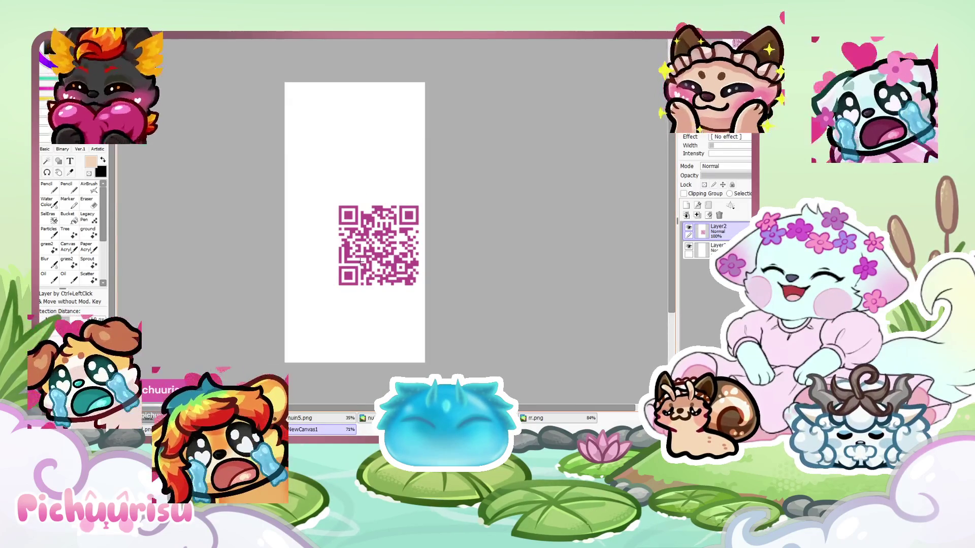
pyautogui.hotkey('ctrl', 't')
pyautogui.moveTo(381, 260); pyautogui.dragTo(353, 260)
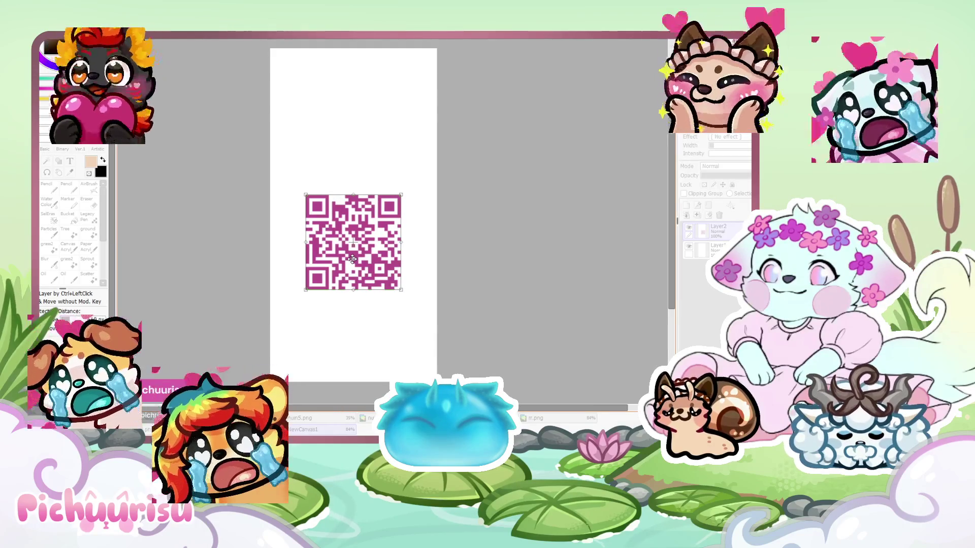
pyautogui.scroll(-1, 352, 259)
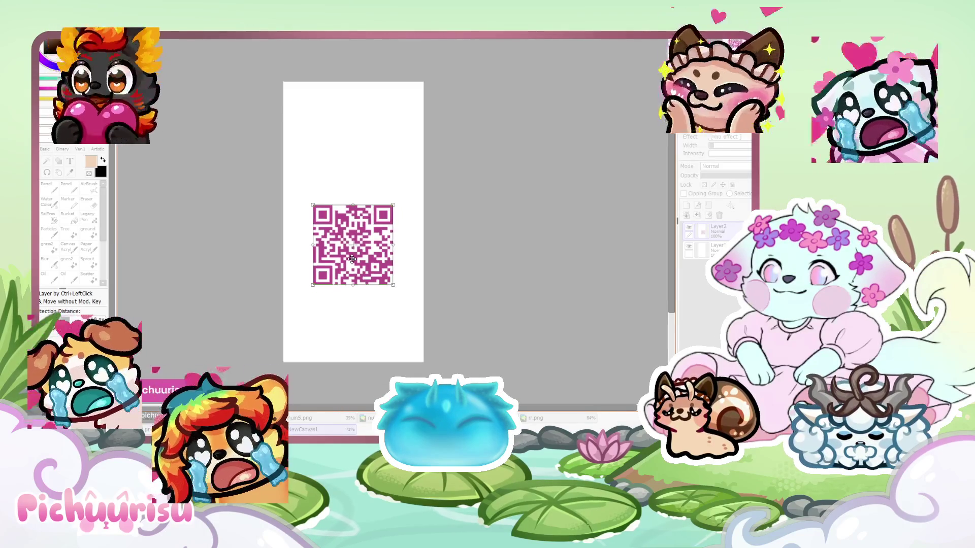
pyautogui.press('Return')
# Try moving the QR code to the top, then undo to keep it centred
pyautogui.scroll(1, 352, 259)
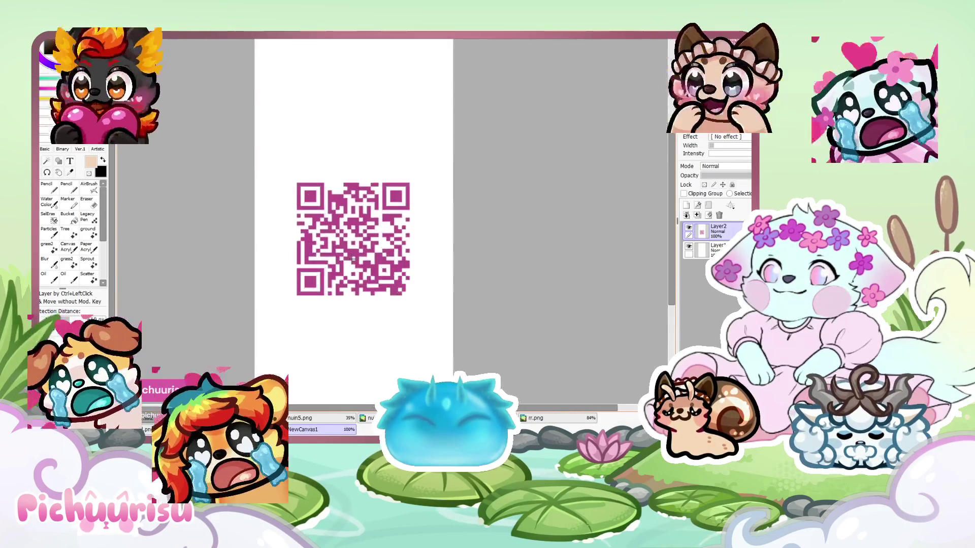
pyautogui.moveTo(354, 262); pyautogui.dragTo(364, 134)
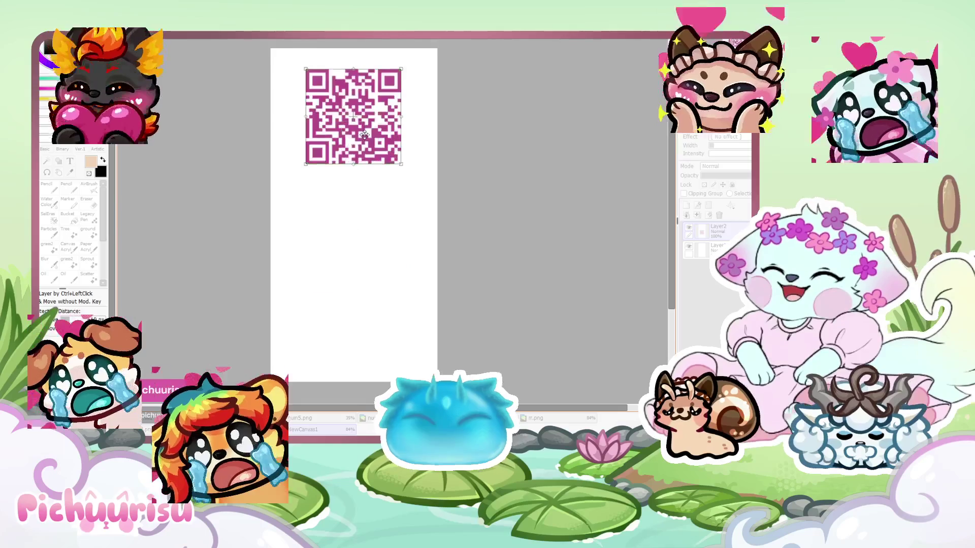
pyautogui.hotkey('ctrl', 'z')
pyautogui.scroll(-2, 364, 135)
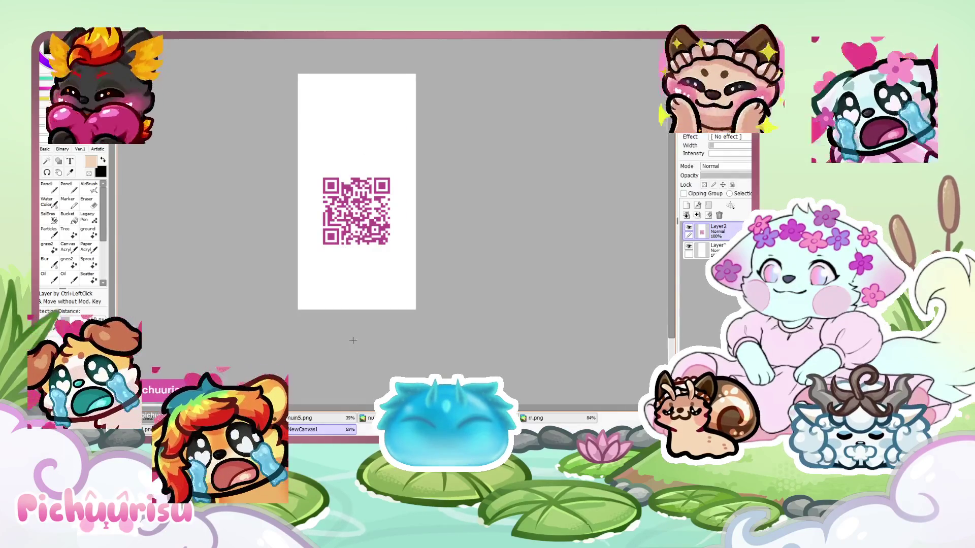
# Erase the whole character sketch layer in the other document
pyautogui.click(386, 417)
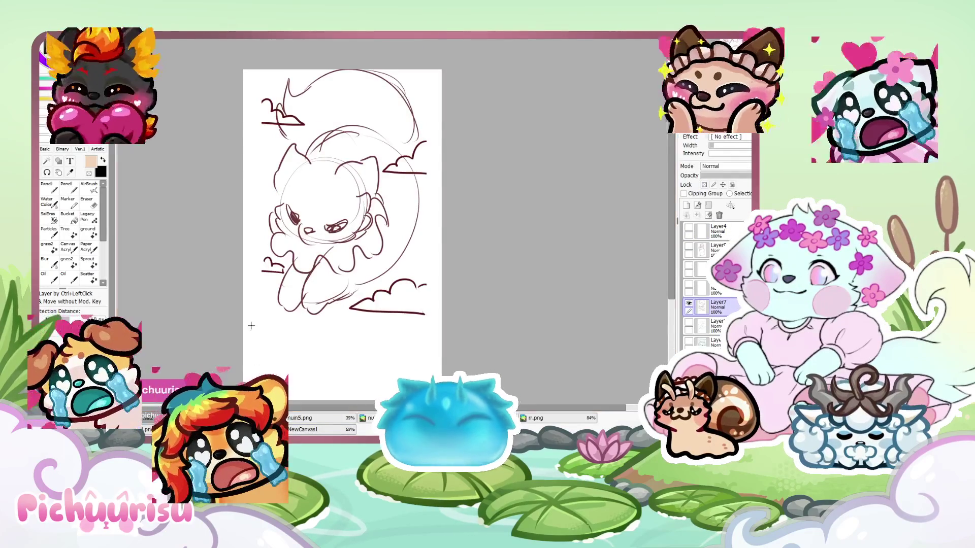
pyautogui.scroll(-1, 278, 257)
pyautogui.hotkey('ctrl', 'a')
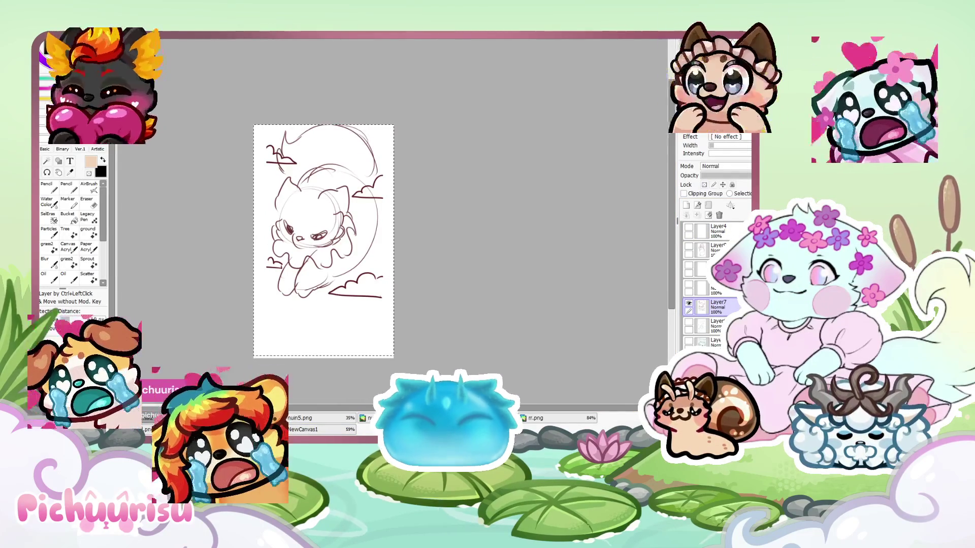
pyautogui.press('Delete')
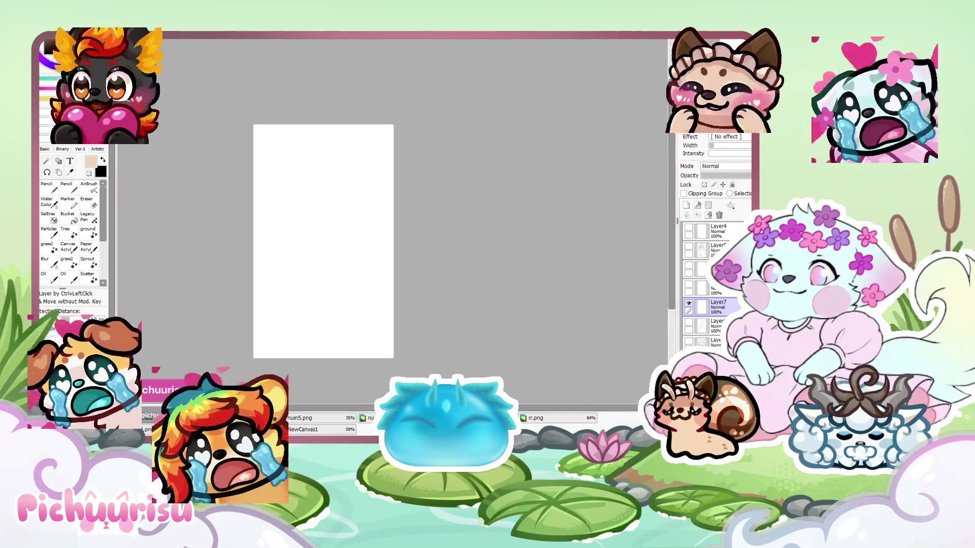
pyautogui.click(330, 419)
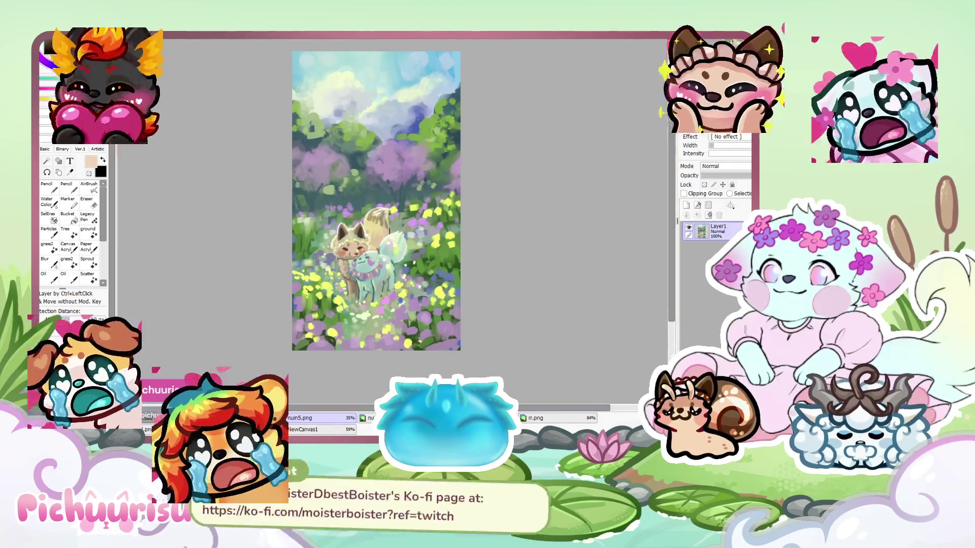
pyautogui.click(147, 415)
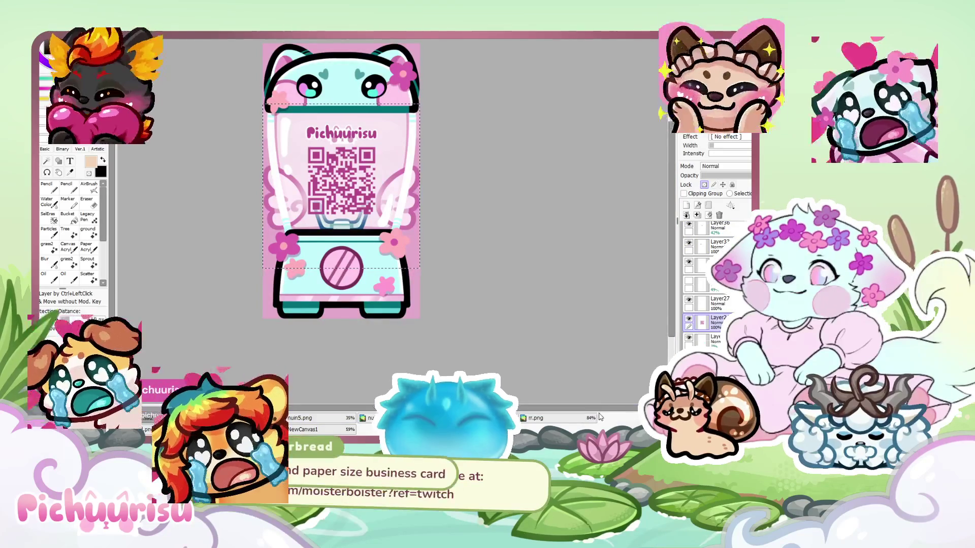
pyautogui.click(584, 418)
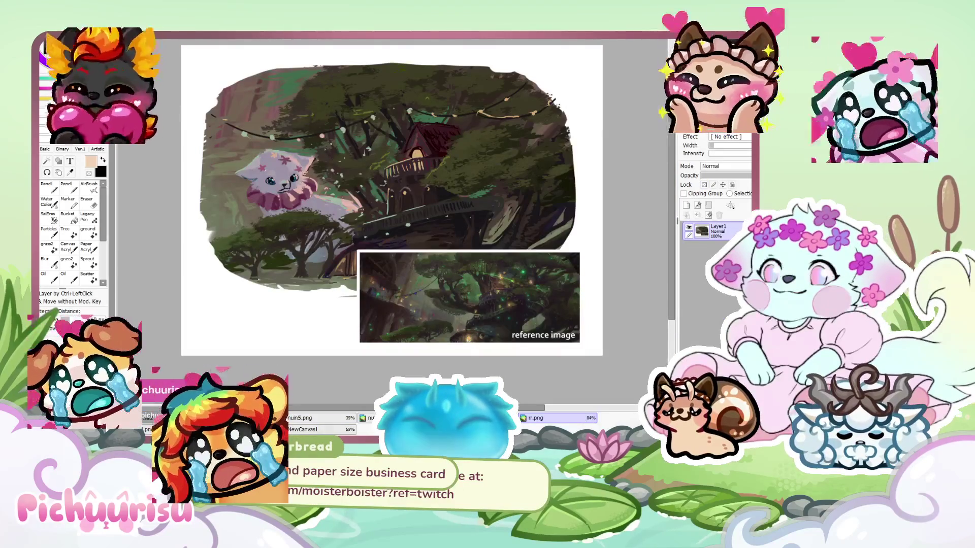
pyautogui.click(442, 419)
pyautogui.click(147, 415)
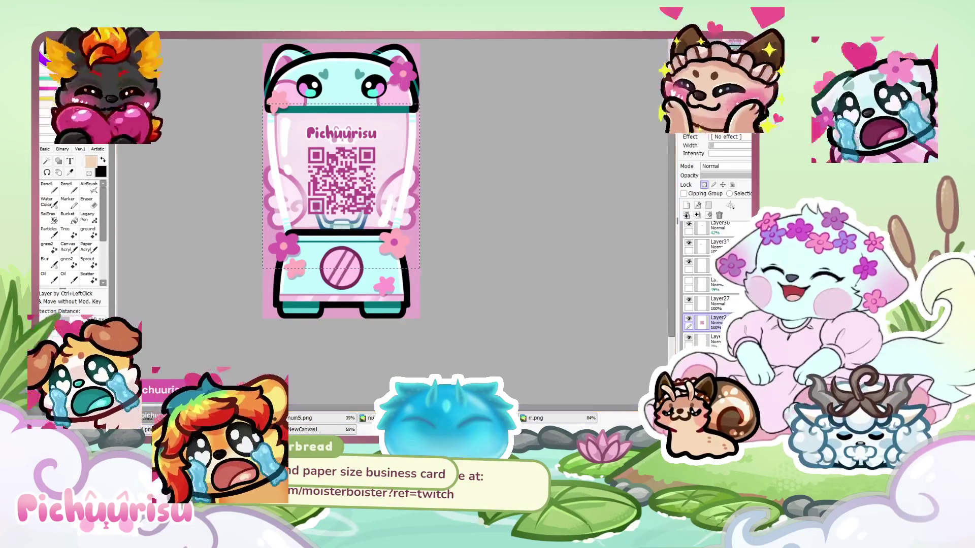
pyautogui.click(213, 418)
pyautogui.click(305, 419)
pyautogui.click(147, 415)
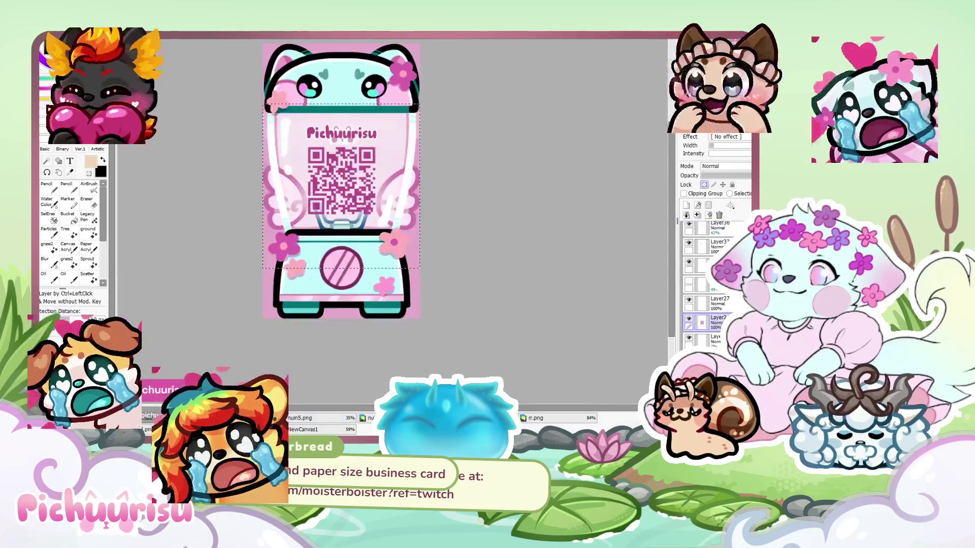
pyautogui.scroll(2, 716, 264)
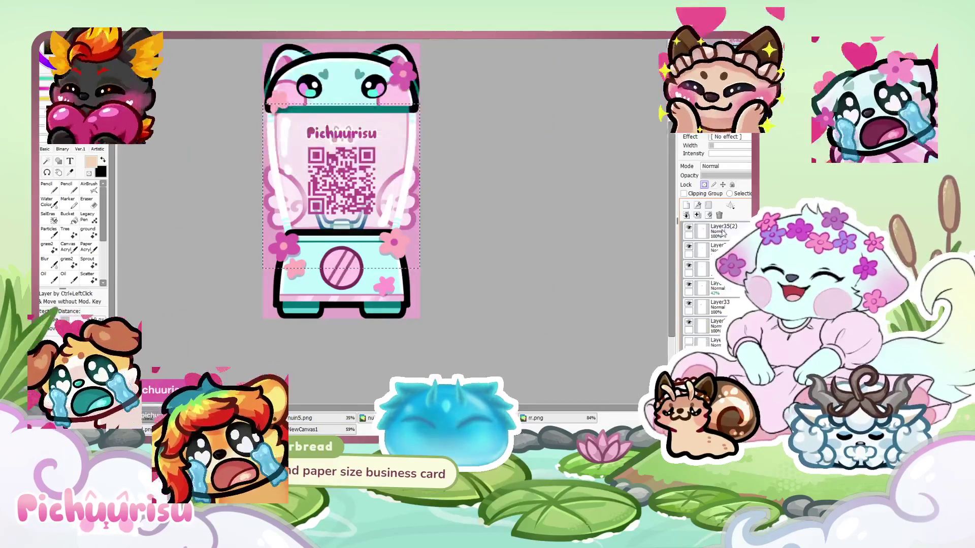
pyautogui.click(723, 233)
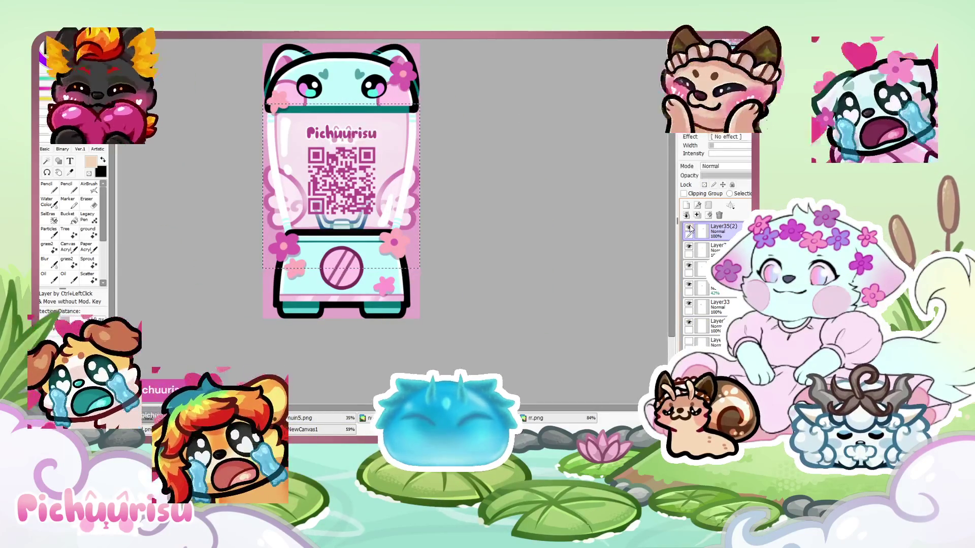
pyautogui.scroll(-1, 205, 159)
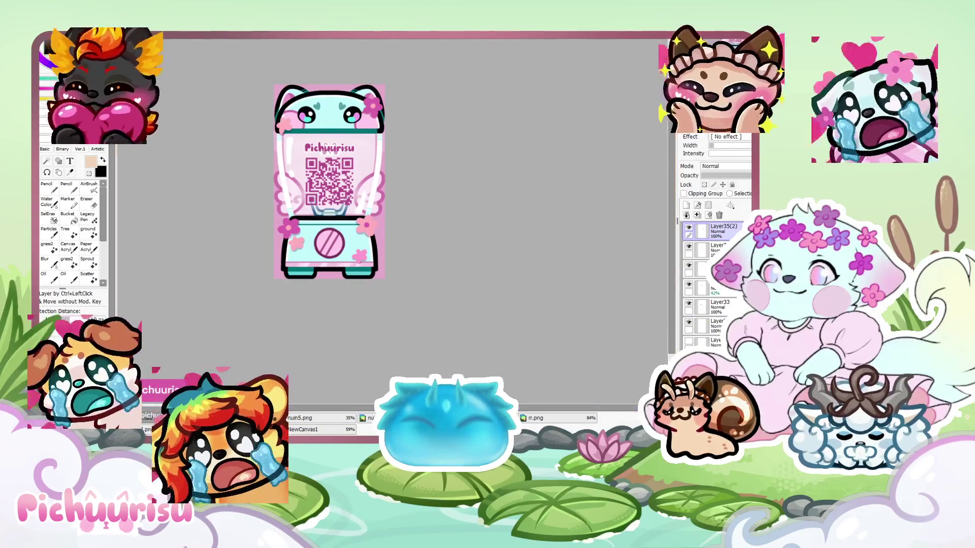
pyautogui.click(446, 417)
pyautogui.scroll(1, 567, 265)
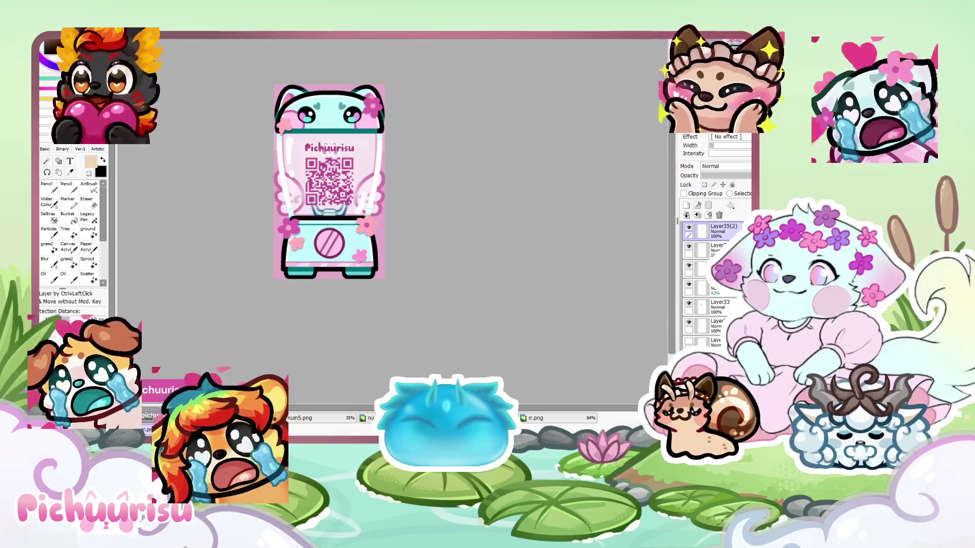
pyautogui.click(530, 421)
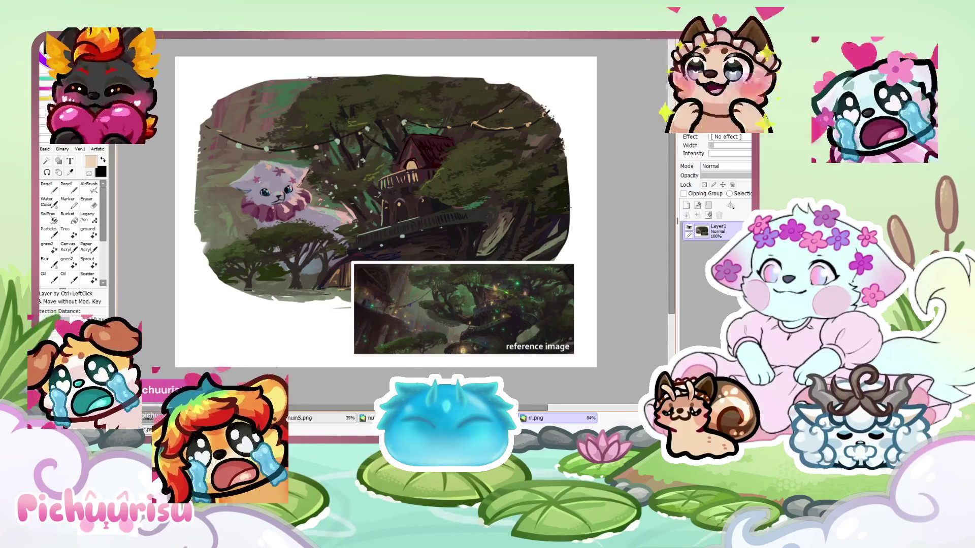
pyautogui.scroll(1, 568, 207)
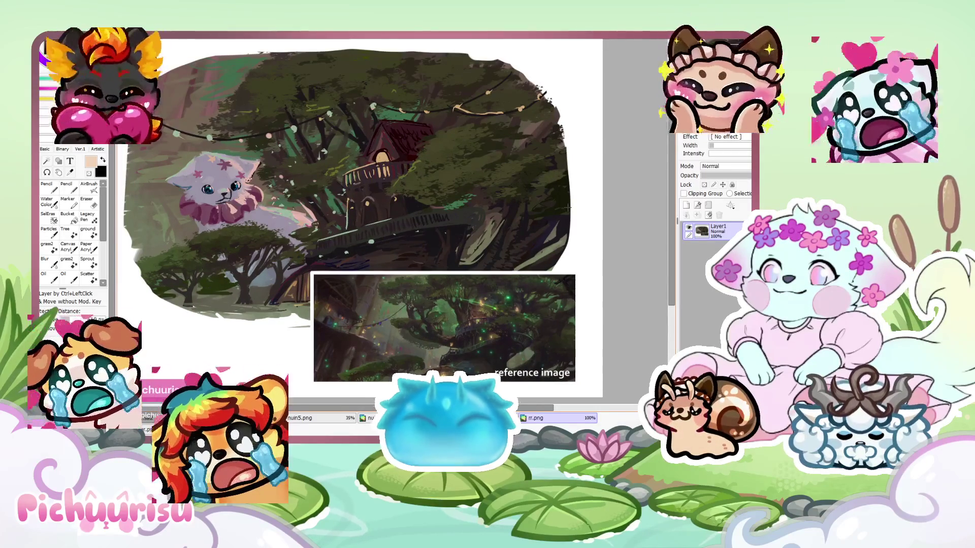
pyautogui.scroll(-1, 567, 207)
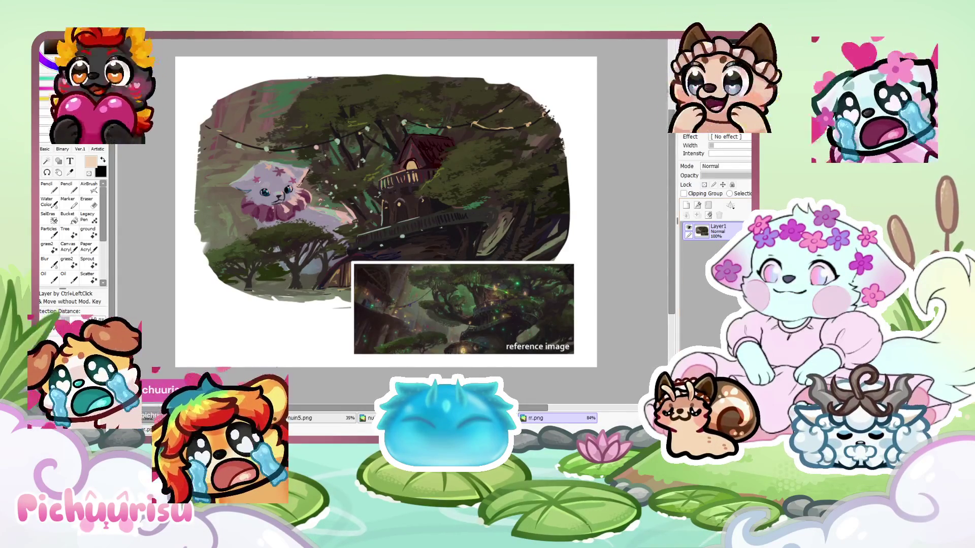
pyautogui.hotkey('ctrl', 'w')
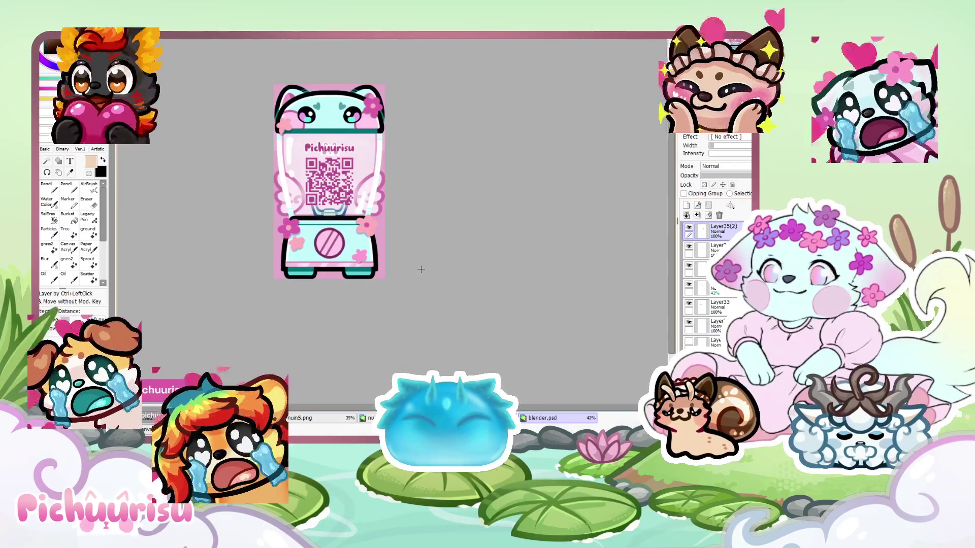
pyautogui.hotkey('ctrl', 'Tab')
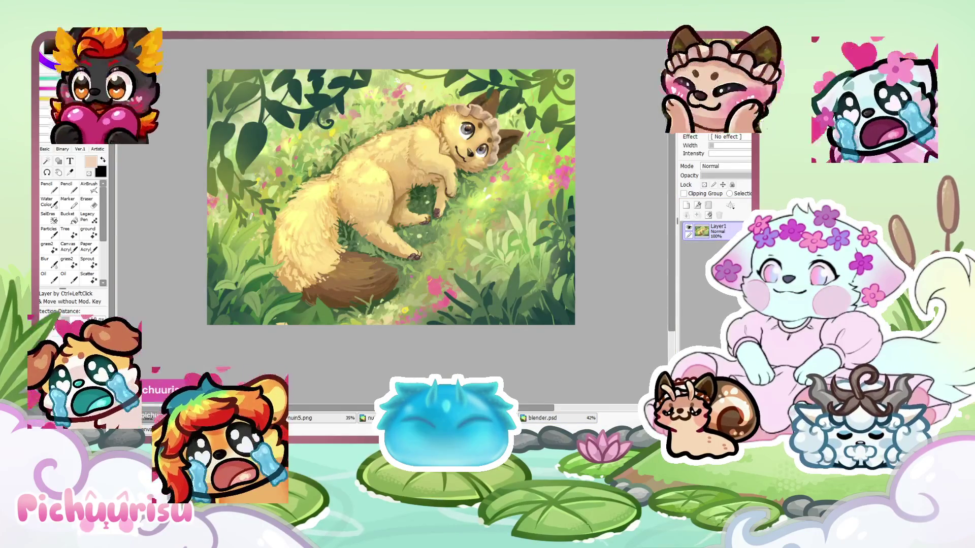
pyautogui.hotkey('ctrl', 'w')
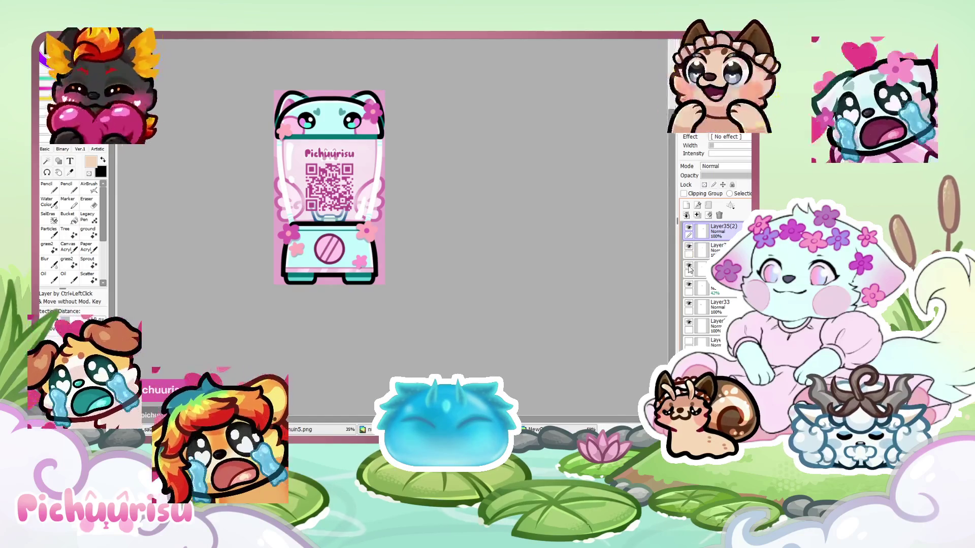
pyautogui.click(688, 307)
# Delete the glass, jar, lid and wing layers from the blender card
pyautogui.scroll(-2, 689, 325)
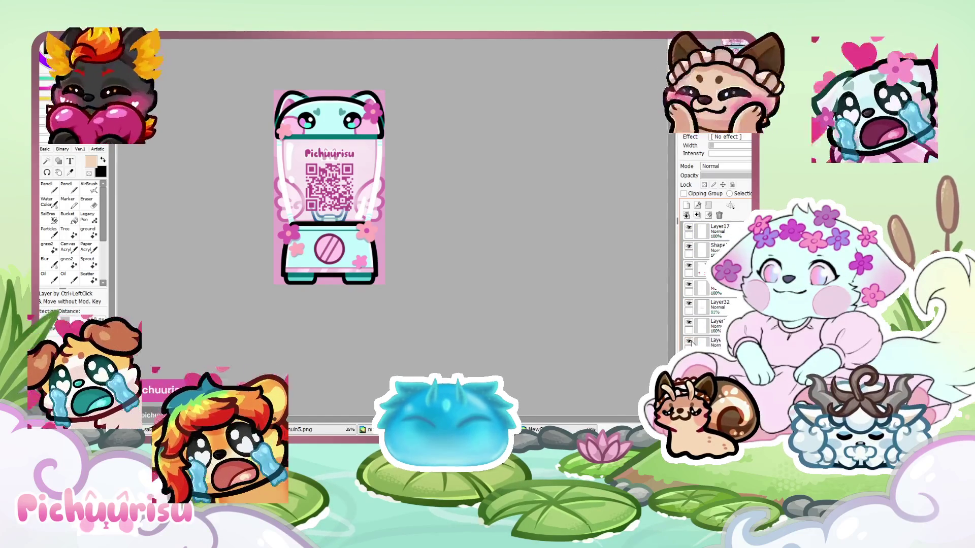
pyautogui.click(720, 215)
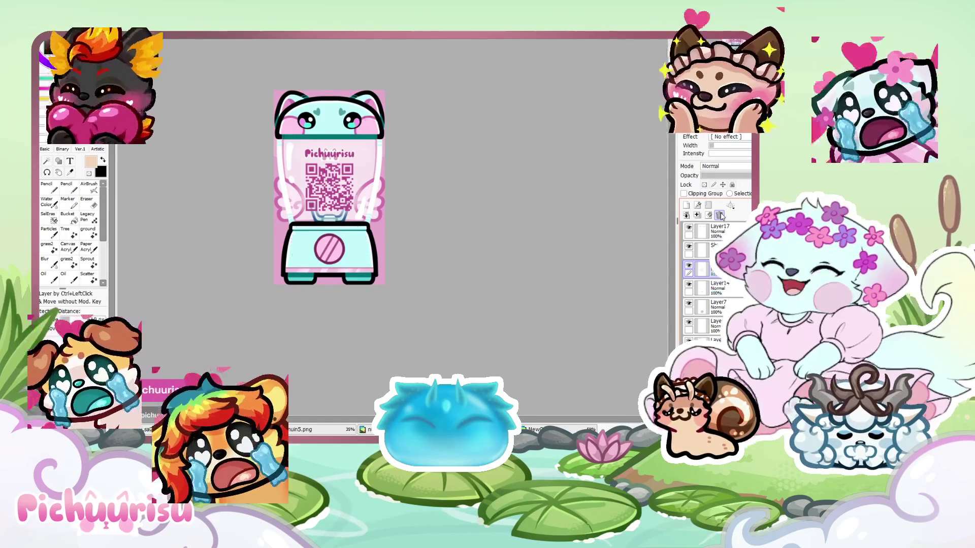
pyautogui.click(721, 217)
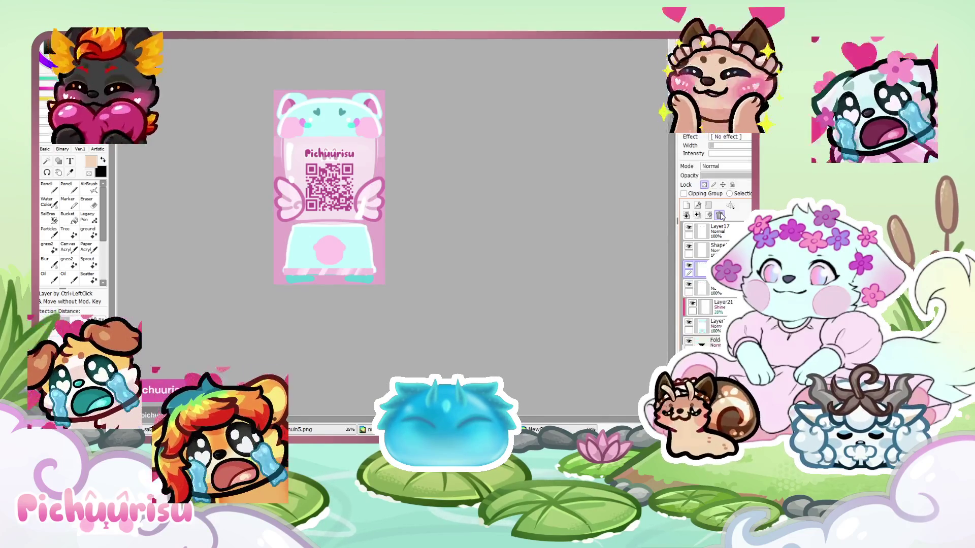
pyautogui.click(719, 216)
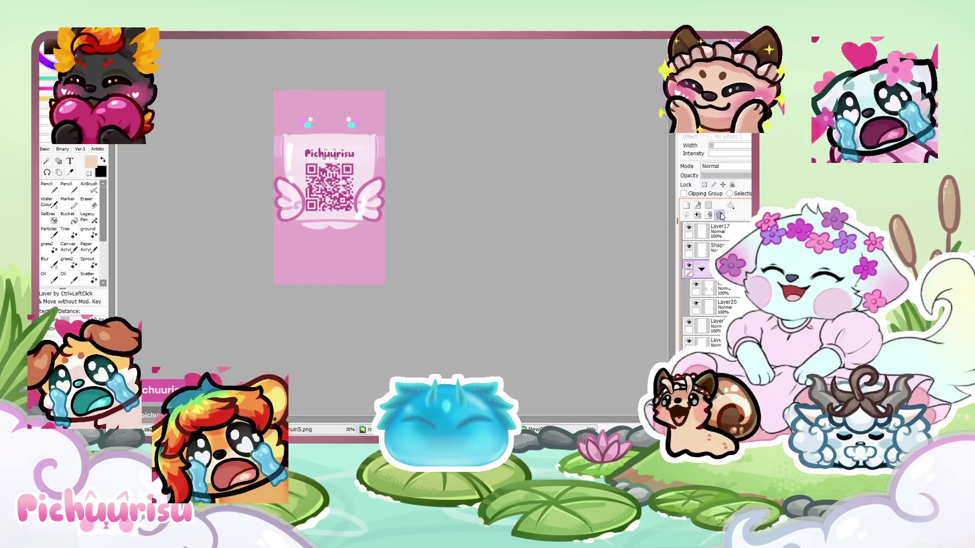
pyautogui.click(721, 216)
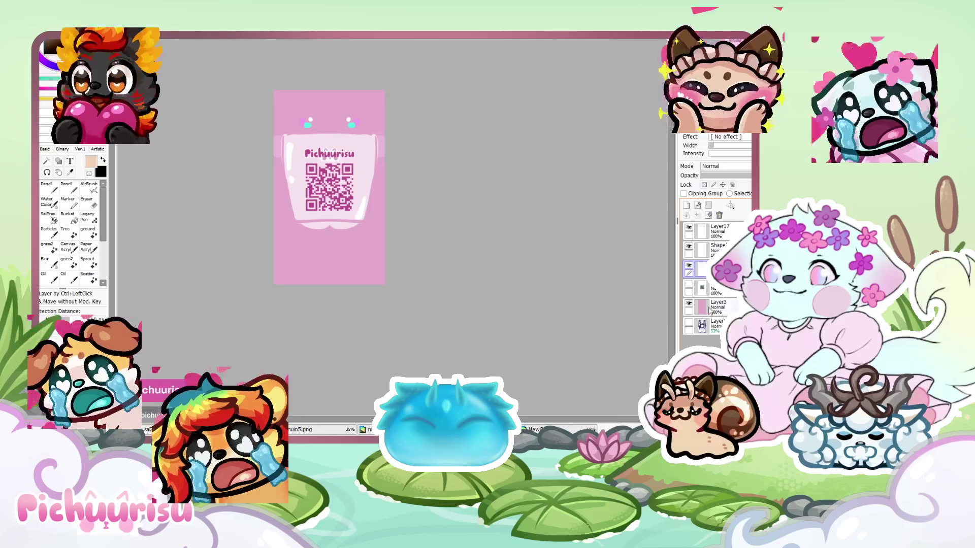
pyautogui.click(720, 216)
pyautogui.click(719, 215)
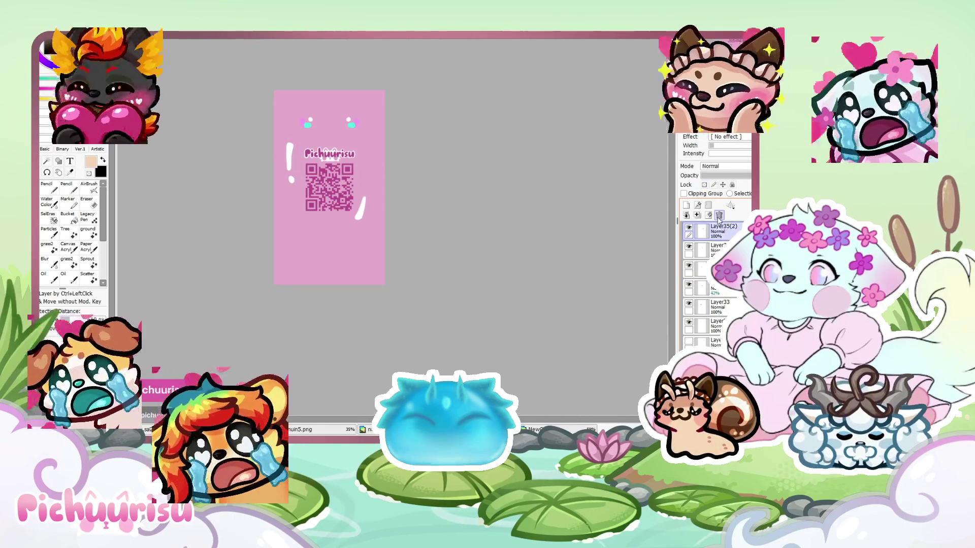
pyautogui.click(719, 216)
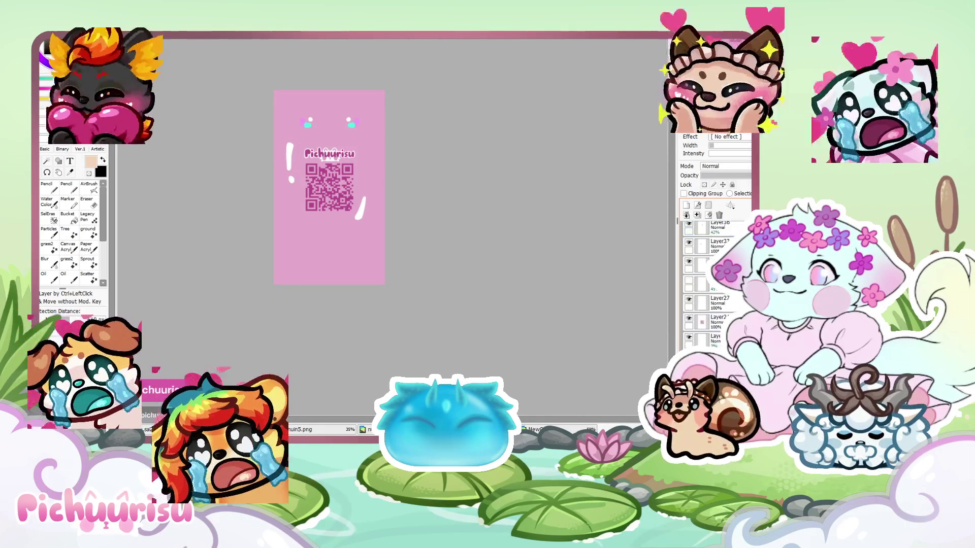
pyautogui.click(719, 216)
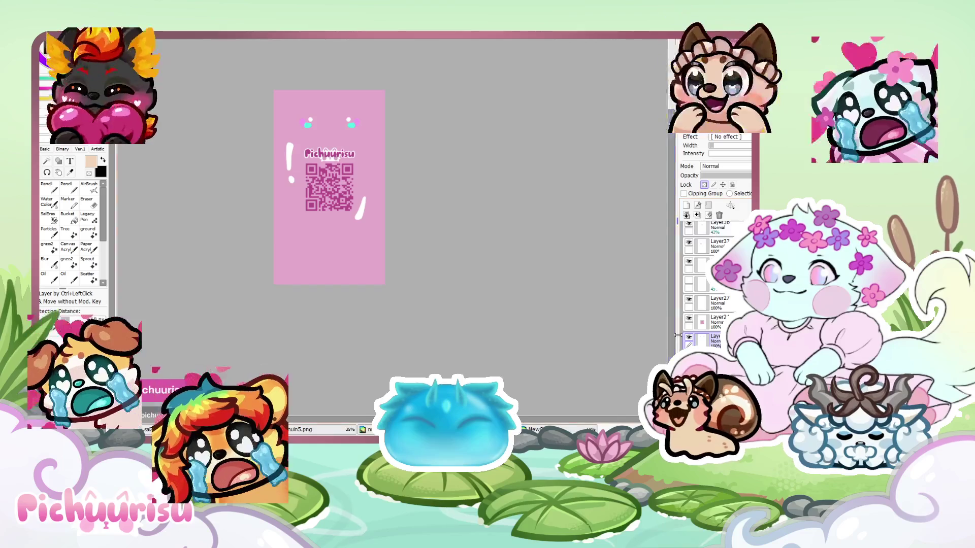
# Show the bottom cyan-dot layer and group the remaining card layers into a folder
pyautogui.click(689, 338)
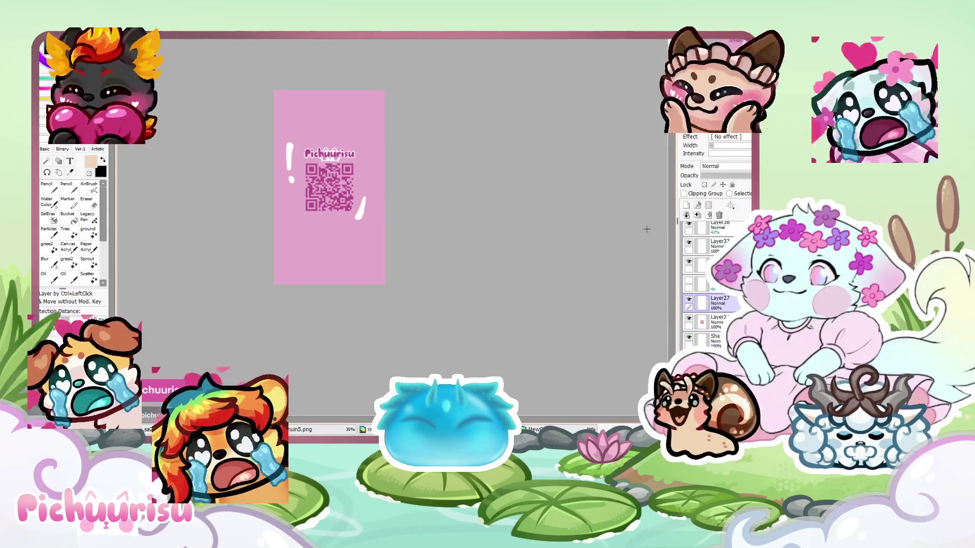
pyautogui.scroll(2, 357, 231)
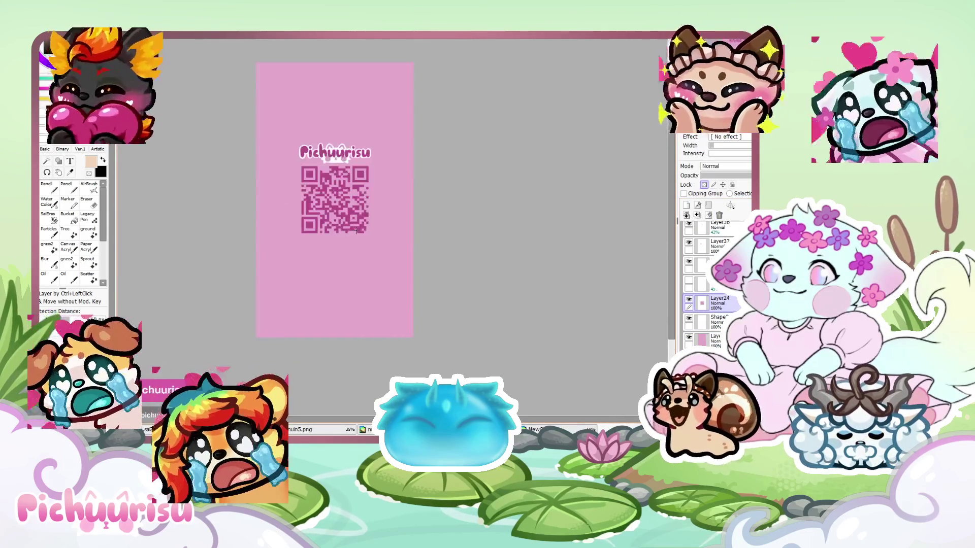
pyautogui.scroll(1, 413, 248)
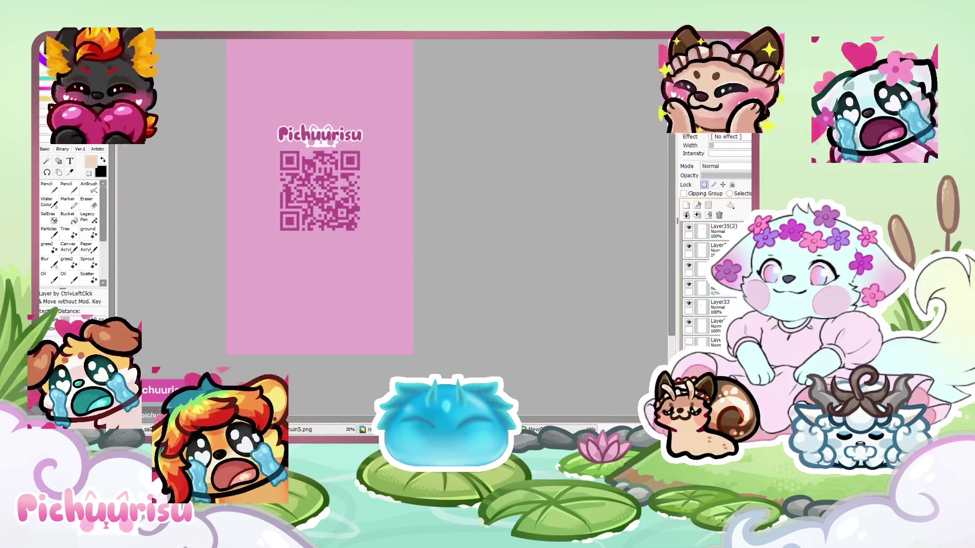
pyautogui.keyDown('shift'); pyautogui.click(719, 328); pyautogui.keyUp('shift')
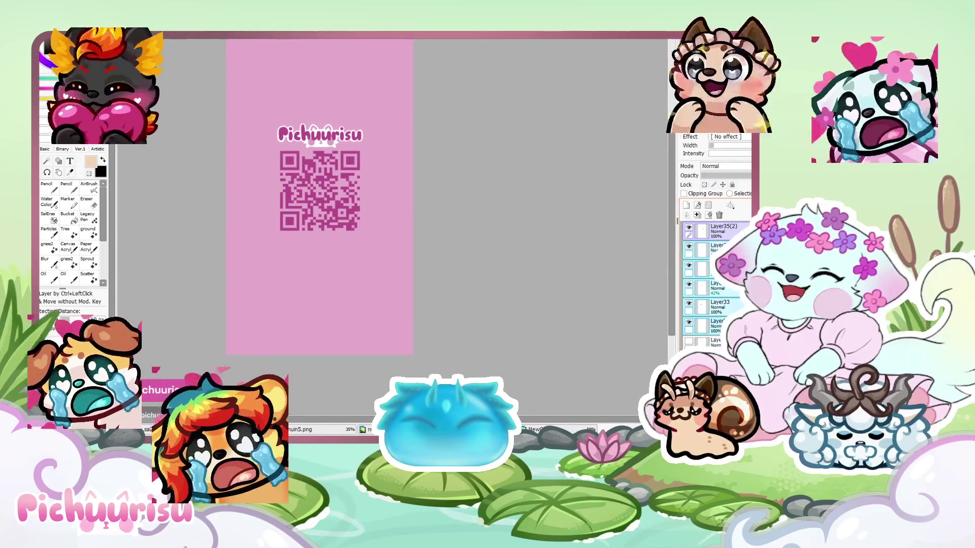
pyautogui.click(708, 205)
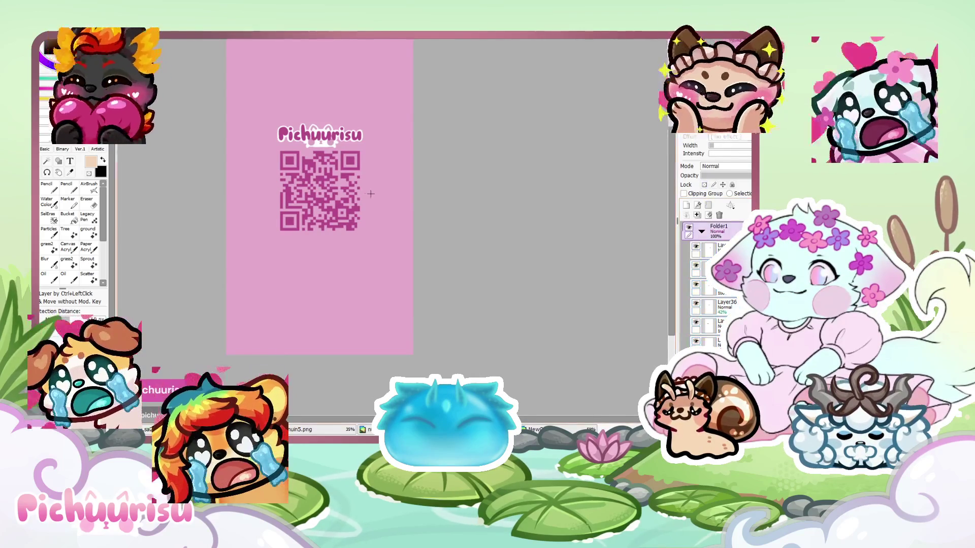
# Move the QR code and Pichuurisu name lower on the card and zoom out
pyautogui.hotkey('ctrl', 't')
pyautogui.moveTo(346, 178); pyautogui.dragTo(332, 273)
pyautogui.press('Return')
pyautogui.press('-')
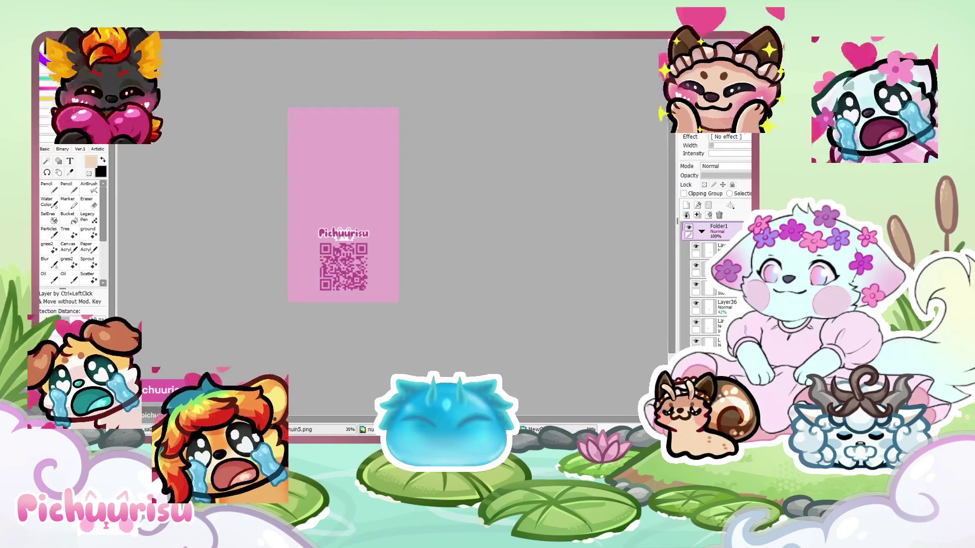
# Cycle through the open documents to reach the brown line sketch
pyautogui.click(297, 428)
pyautogui.click(284, 429)
pyautogui.click(269, 429)
pyautogui.click(396, 429)
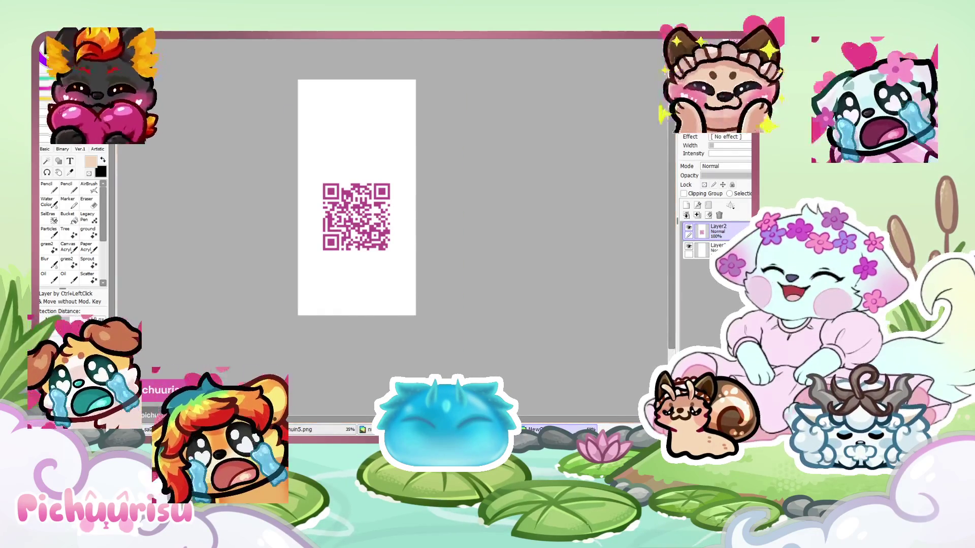
pyautogui.click(269, 429)
pyautogui.click(533, 429)
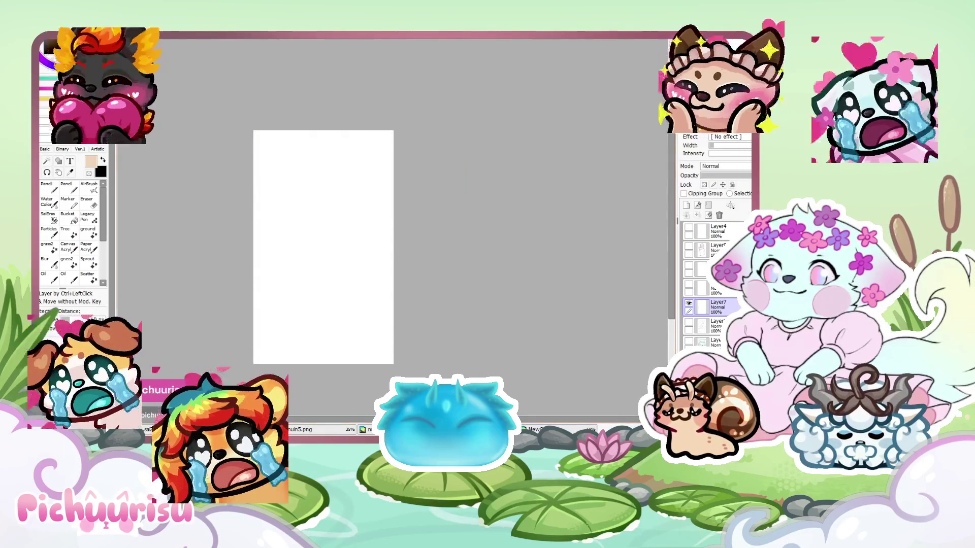
# Paste the character line art onto the pink QR card and start transforming it
pyautogui.click(396, 429)
pyautogui.hotkey('ctrl', 'v')
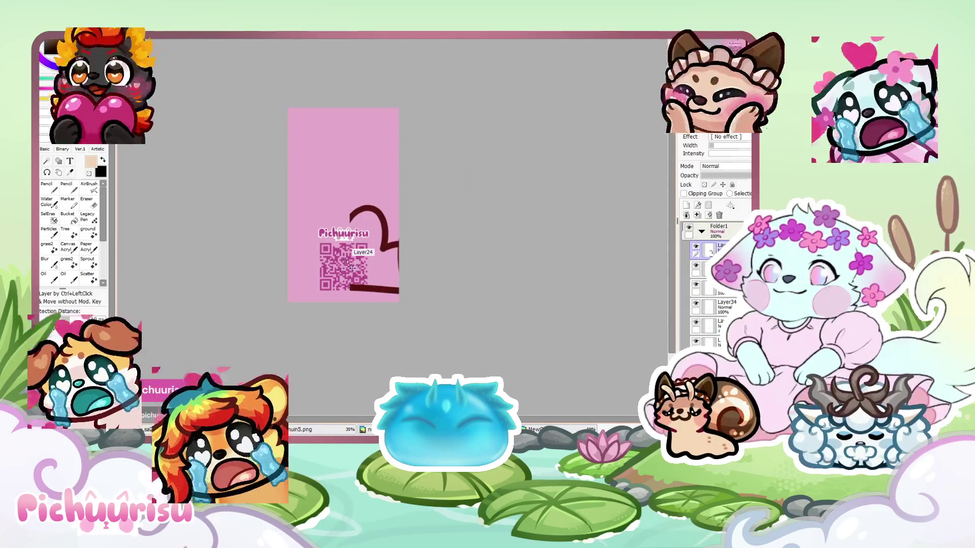
pyautogui.hotkey('ctrl', 't')
pyautogui.scroll(-3, 290, 171)
# Shrink the pasted line art to card size and position it on the card
pyautogui.moveTo(471, 401); pyautogui.dragTo(324, 185)
pyautogui.scroll(5, 323, 188)
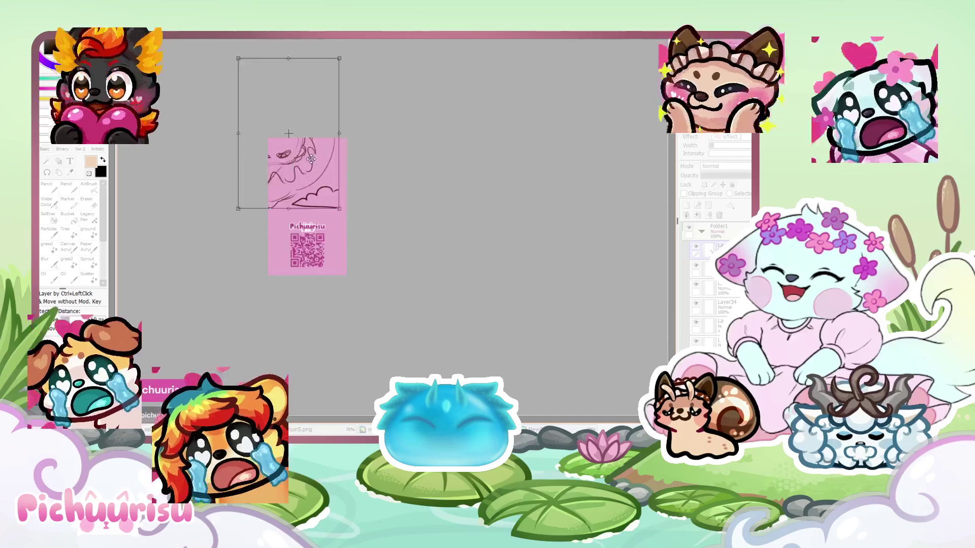
pyautogui.moveTo(367, 253); pyautogui.dragTo(320, 182)
pyautogui.moveTo(283, 139); pyautogui.dragTo(312, 251)
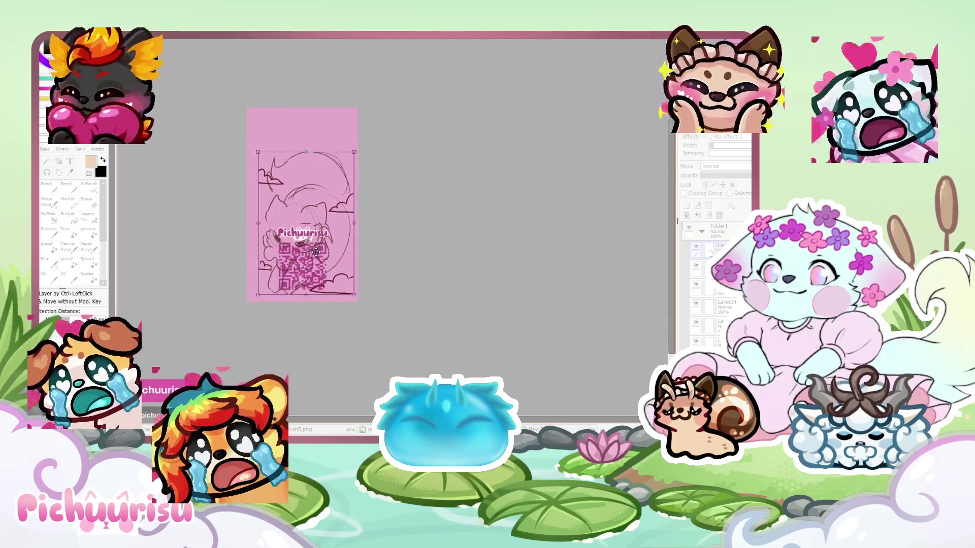
pyautogui.moveTo(349, 152); pyautogui.dragTo(360, 137)
pyautogui.moveTo(320, 221)
pyautogui.mouseDown()
pyautogui.moveTo(321, 149)
pyautogui.moveTo(322, 224)
pyautogui.mouseUp()
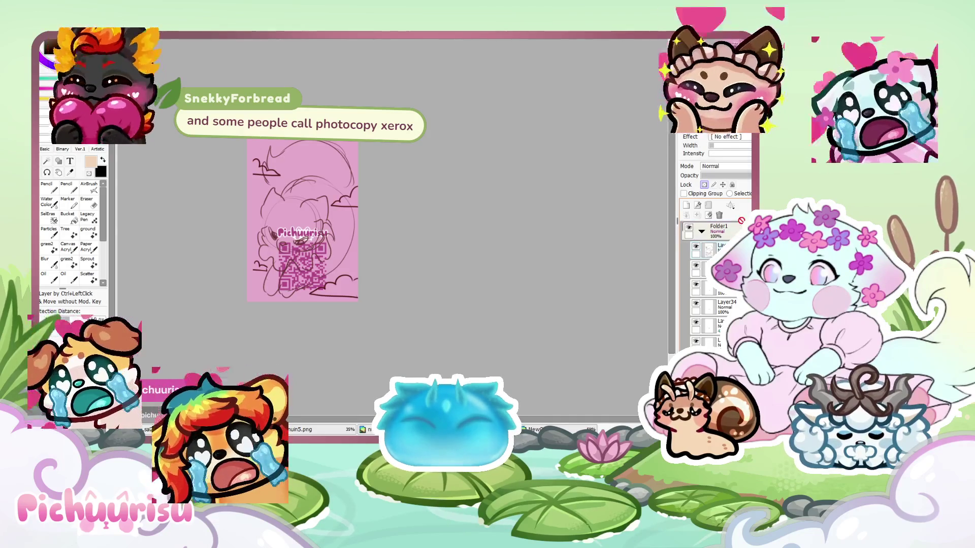
# Move the QR code to the card's top and the Pichuurisu name just below it
pyautogui.hotkey('ctrl', 't')
pyautogui.moveTo(302, 261)
pyautogui.mouseDown()
pyautogui.moveTo(303, 134)
pyautogui.moveTo(322, 135)
pyautogui.mouseUp()
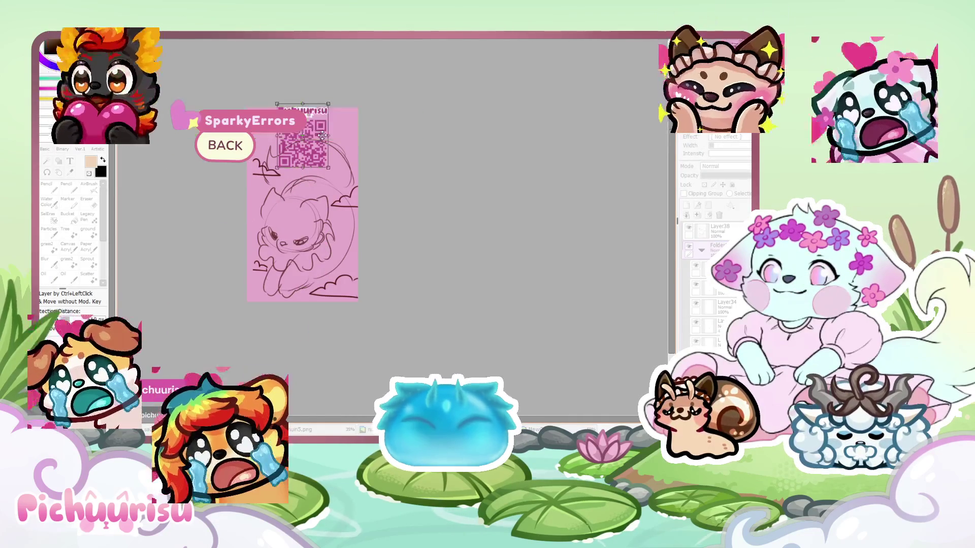
pyautogui.press('Return')
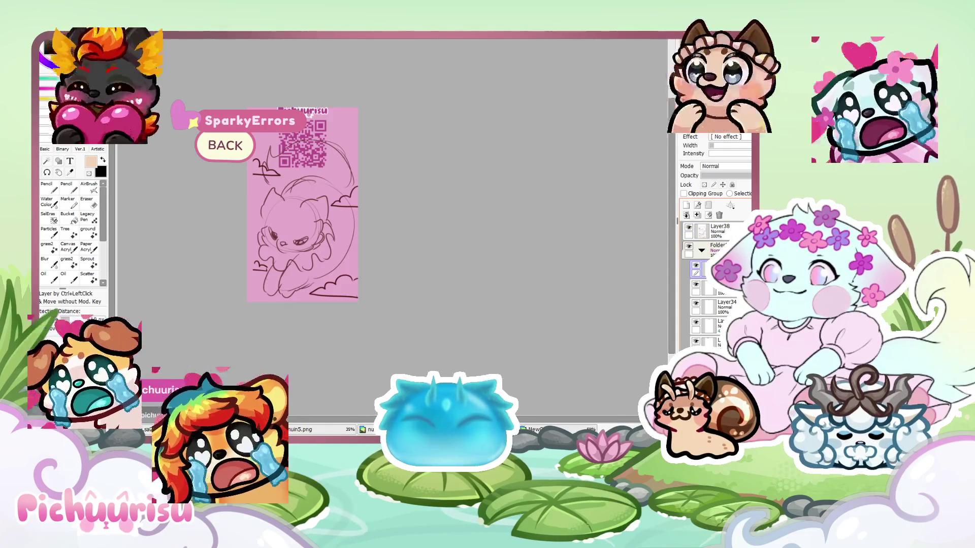
pyautogui.scroll(1, 309, 110)
pyautogui.hotkey('ctrl', 't')
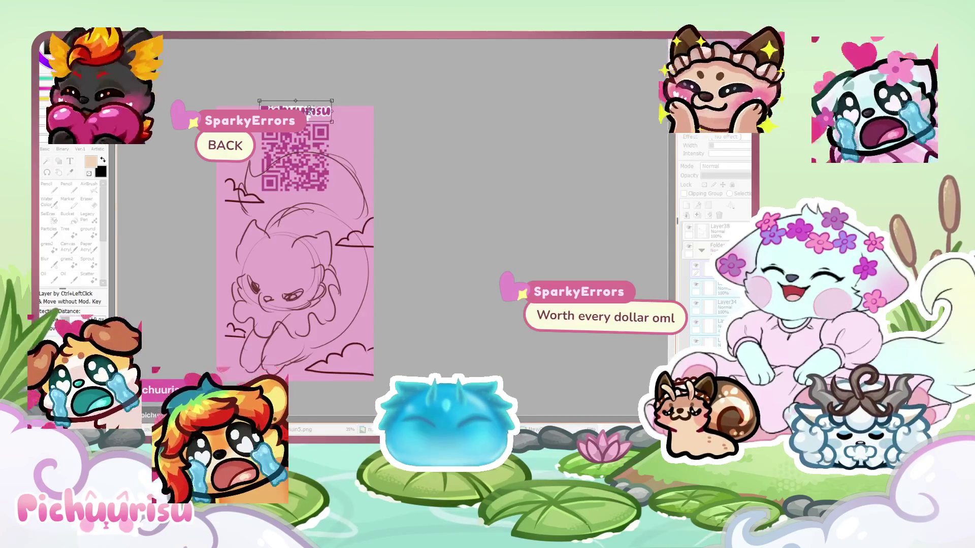
pyautogui.moveTo(311, 303)
pyautogui.mouseDown()
pyautogui.moveTo(310, 369)
pyautogui.moveTo(317, 204)
pyautogui.mouseUp()
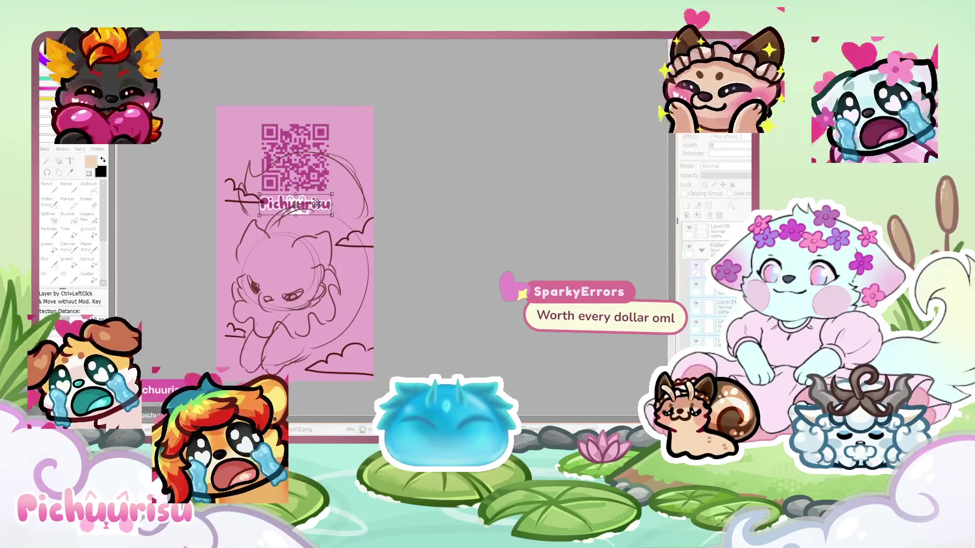
pyautogui.scroll(-1, 317, 206)
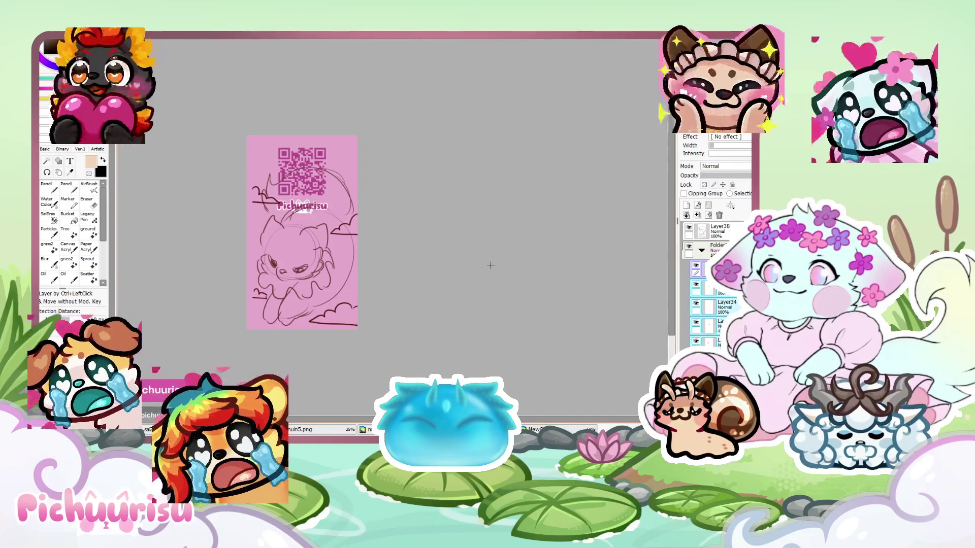
# Fade the character sketch layer to 65% opacity
pyautogui.click(718, 231)
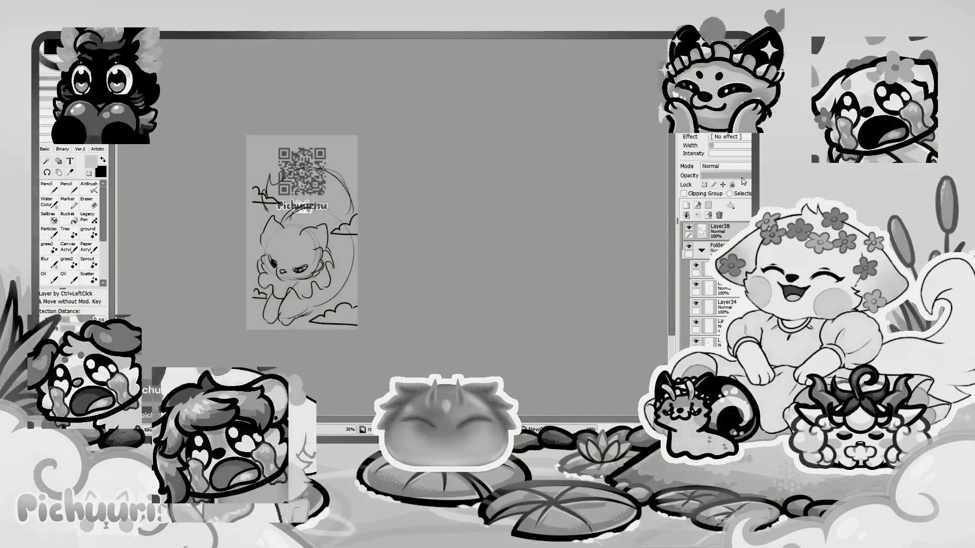
pyautogui.moveTo(740, 178); pyautogui.dragTo(733, 176)
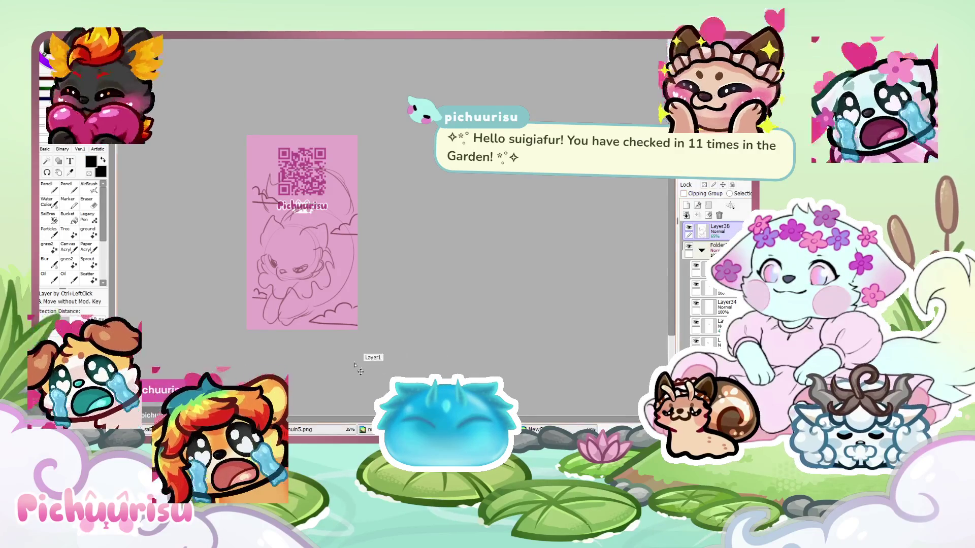
pyautogui.hotkey('ctrl', 't')
pyautogui.press('Return')
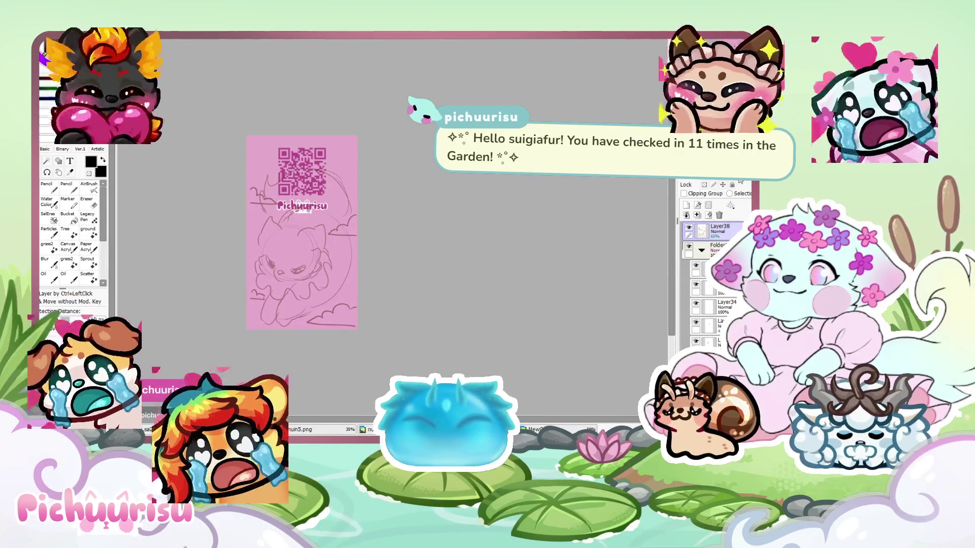
# Switch to the pencil, test a stroke over the sketch, and add a new empty layer
pyautogui.click(46, 186)
pyautogui.hotkey('ctrl', '+')
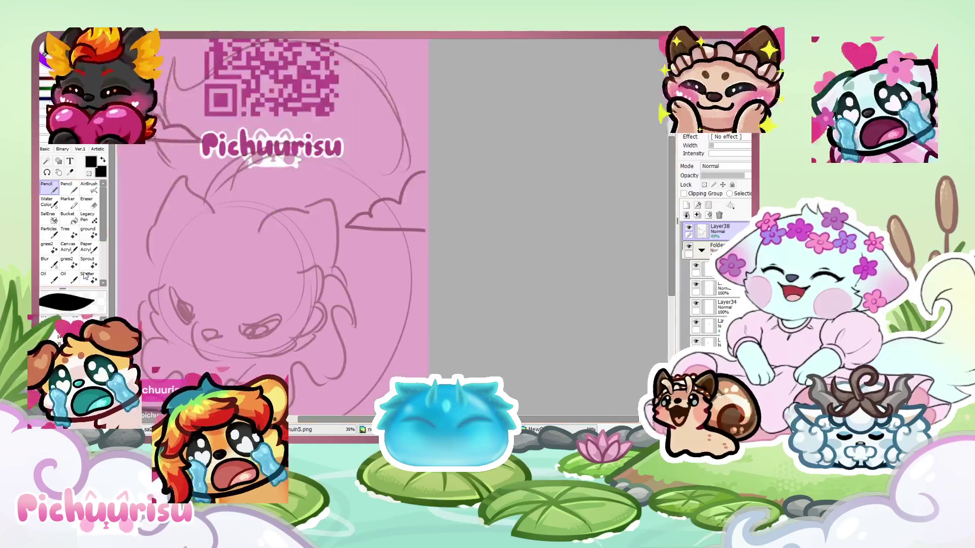
pyautogui.hotkey('ctrl', '+')
pyautogui.moveTo(248, 235); pyautogui.dragTo(358, 191)
pyautogui.hotkey('ctrl', '-')
pyautogui.hotkey('ctrl', '-')
pyautogui.hotkey('ctrl', '-')
pyautogui.click(685, 206)
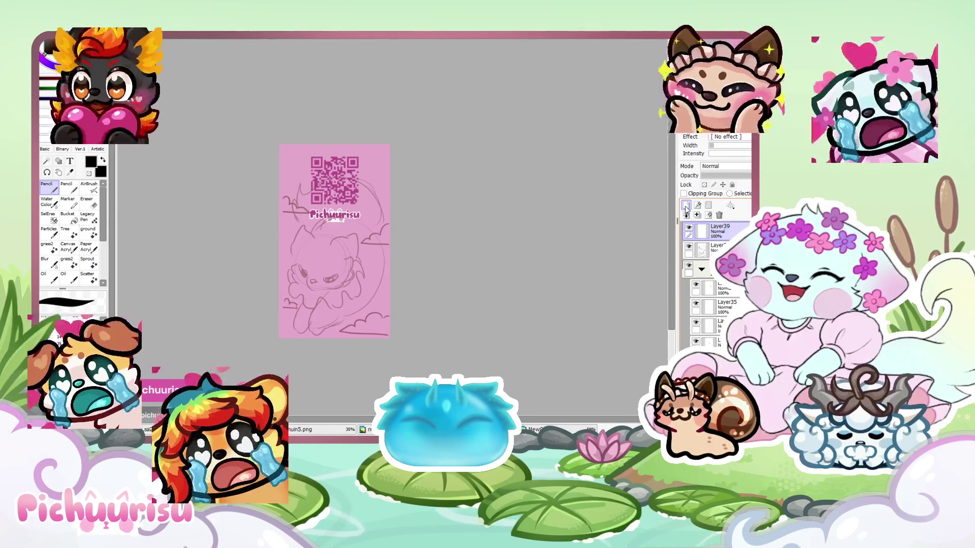
# Raise the Pichuurisu name above the QR code, lower the QR code, then select the lineart layer
pyautogui.click(729, 293)
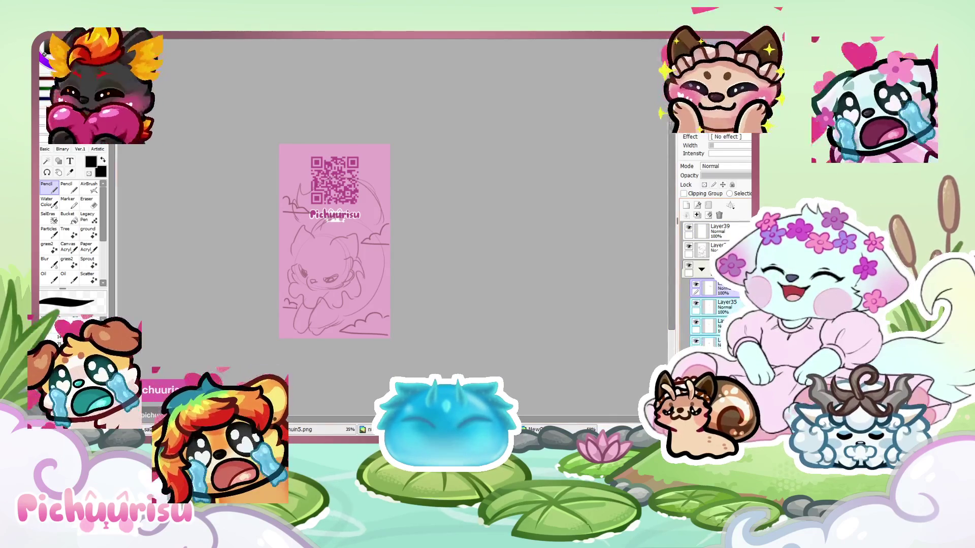
pyautogui.scroll(2, 255, 139)
pyautogui.moveTo(384, 262); pyautogui.dragTo(385, 167)
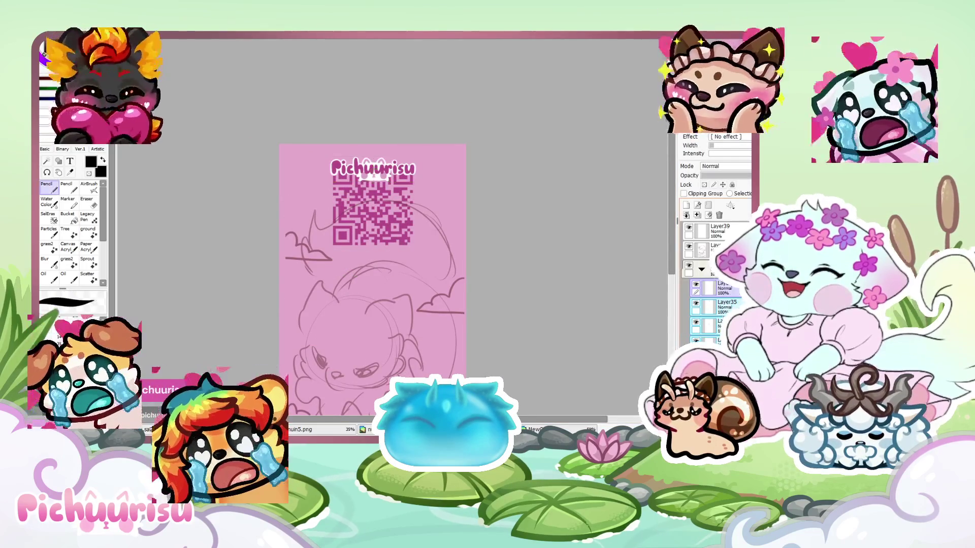
pyautogui.moveTo(387, 223); pyautogui.dragTo(387, 241)
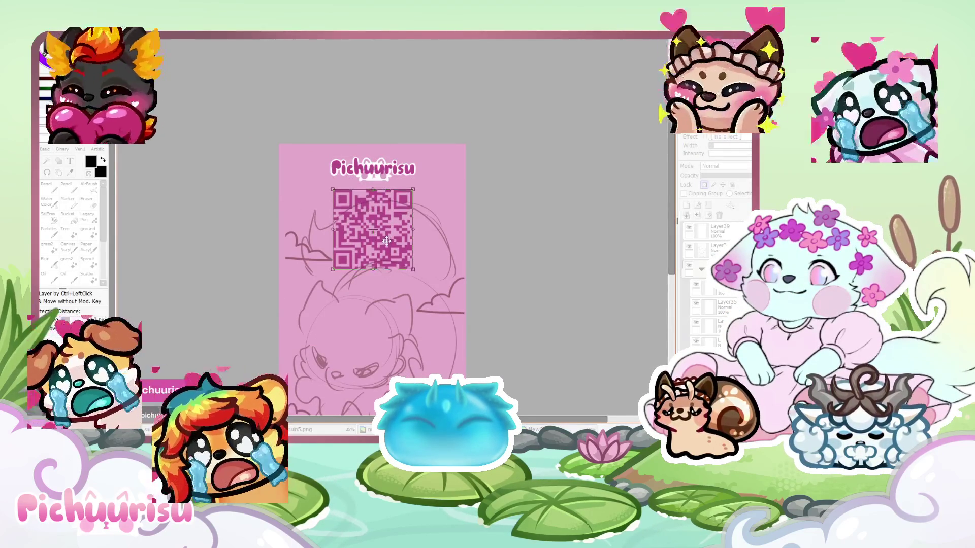
pyautogui.scroll(-4, 495, 257)
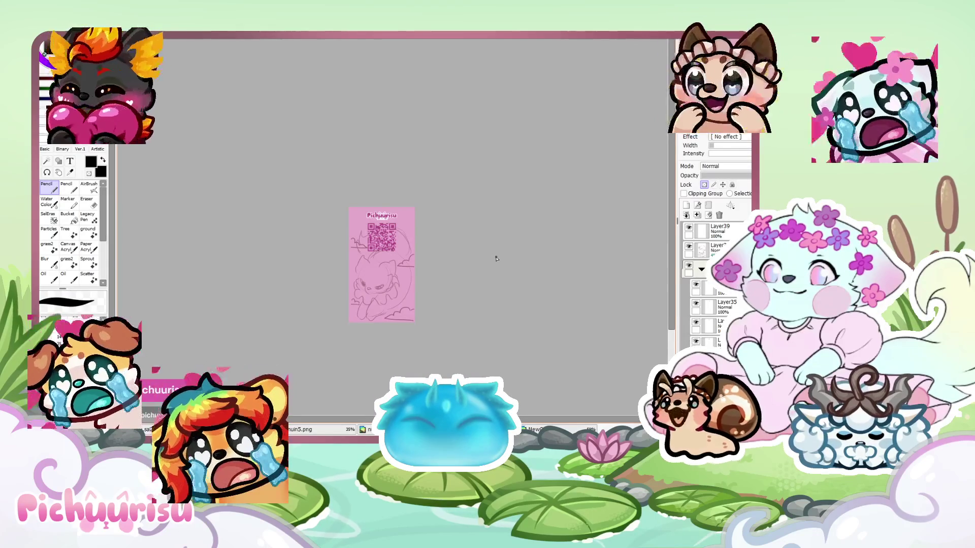
pyautogui.scroll(1, 496, 258)
pyautogui.scroll(1, 497, 259)
pyautogui.scroll(1, 492, 197)
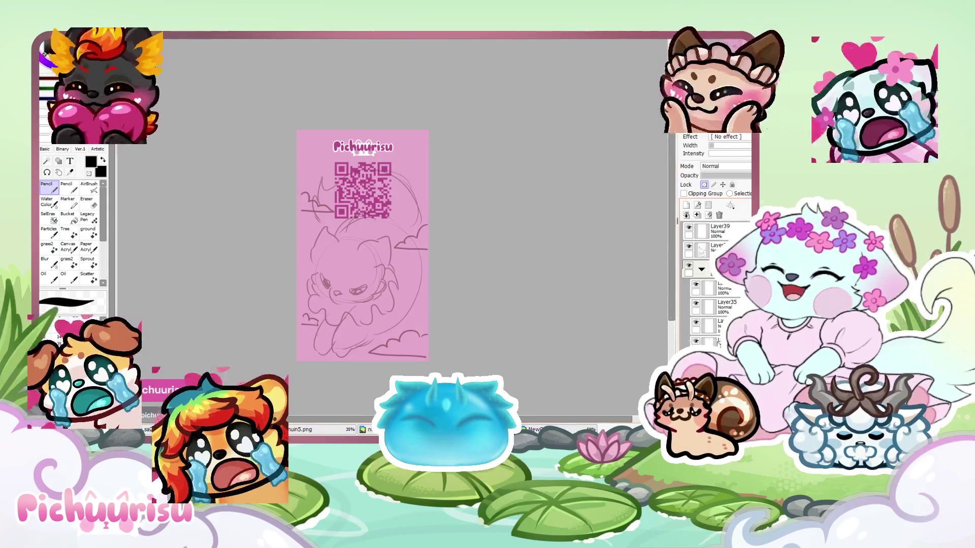
pyautogui.click(713, 249)
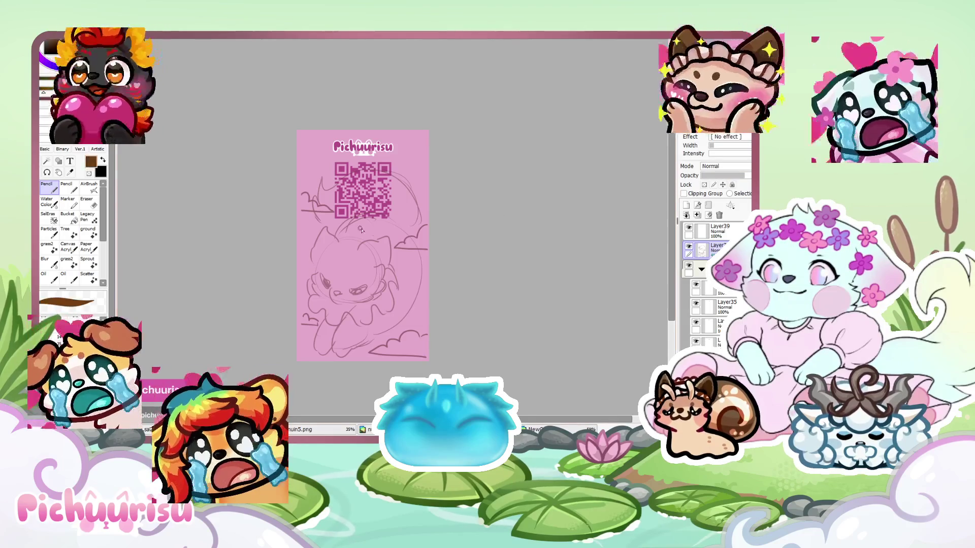
# Draw first brown curves on the character and left ear, then lower the layer's opacity
pyautogui.scroll(2, 341, 222)
pyautogui.moveTo(337, 239)
pyautogui.mouseDown()
pyautogui.moveTo(395, 216)
pyautogui.moveTo(401, 264)
pyautogui.mouseUp()
pyautogui.moveTo(308, 230); pyautogui.dragTo(253, 241)
pyautogui.scroll(1, 321, 295)
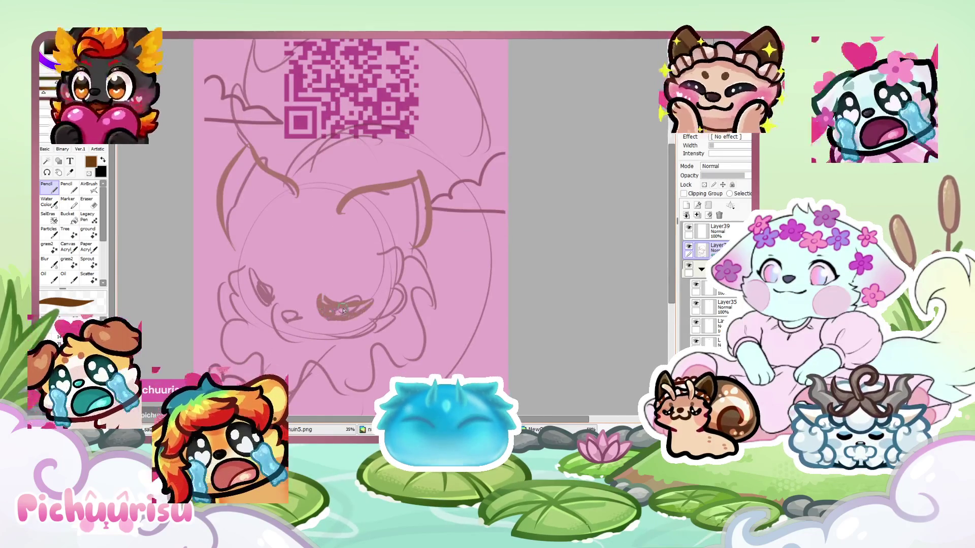
pyautogui.scroll(-3, 371, 301)
pyautogui.moveTo(743, 175); pyautogui.dragTo(733, 176)
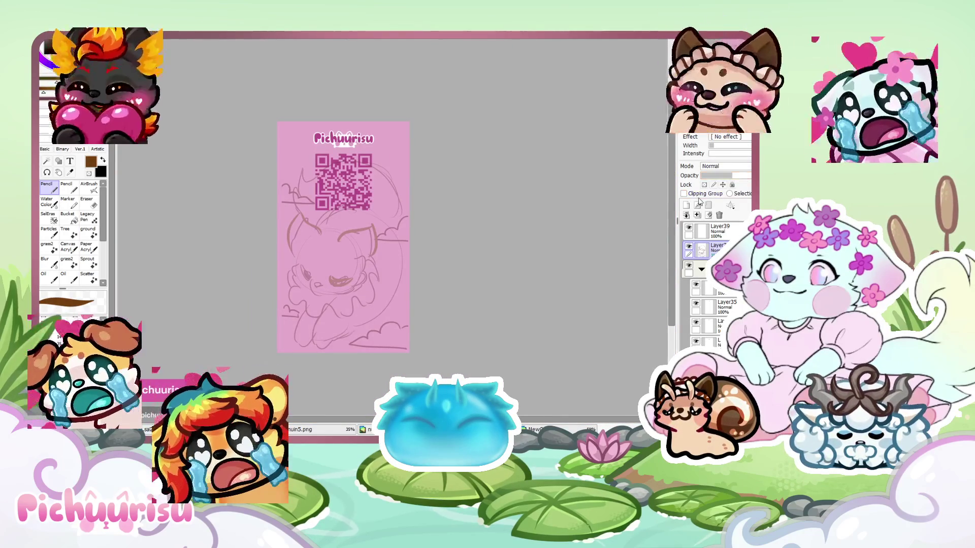
# On a new layer, draw the eye as a dark brown crescent with an eyelid
pyautogui.click(685, 205)
pyautogui.scroll(1, 444, 325)
pyautogui.scroll(1, 305, 269)
pyautogui.moveTo(301, 267)
pyautogui.mouseDown()
pyautogui.moveTo(299, 253)
pyautogui.moveTo(223, 231)
pyautogui.moveTo(264, 284)
pyautogui.moveTo(299, 275)
pyautogui.mouseUp()
pyautogui.scroll(2, 313, 270)
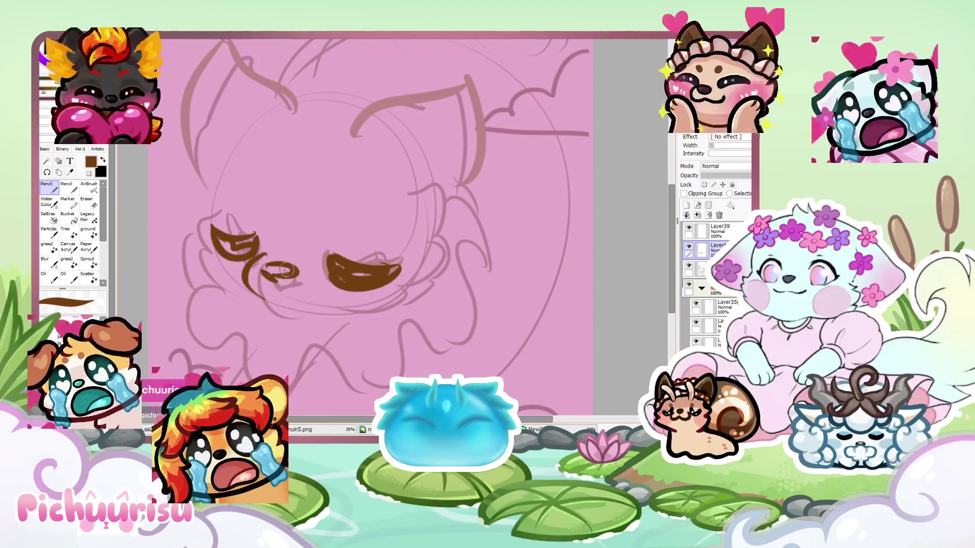
pyautogui.scroll(-3, 297, 275)
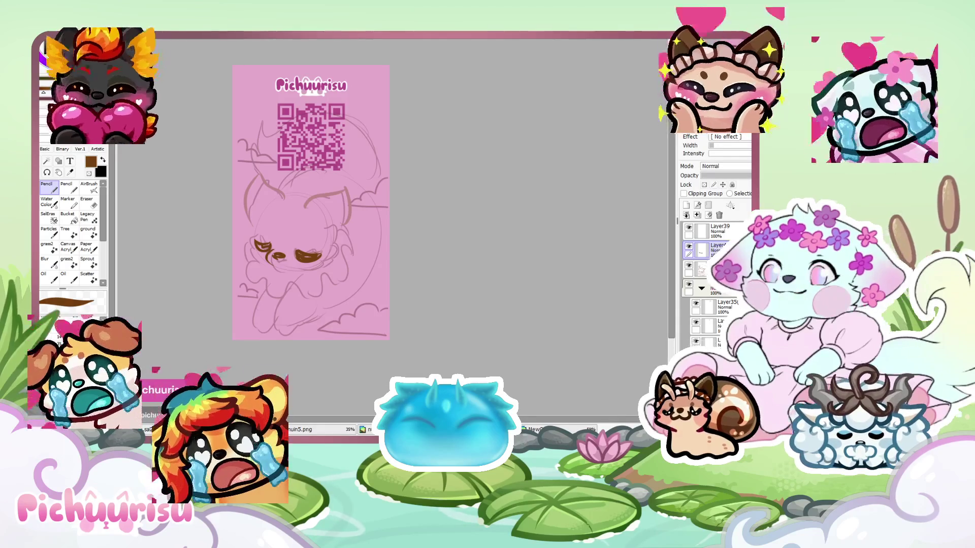
pyautogui.scroll(2, 274, 249)
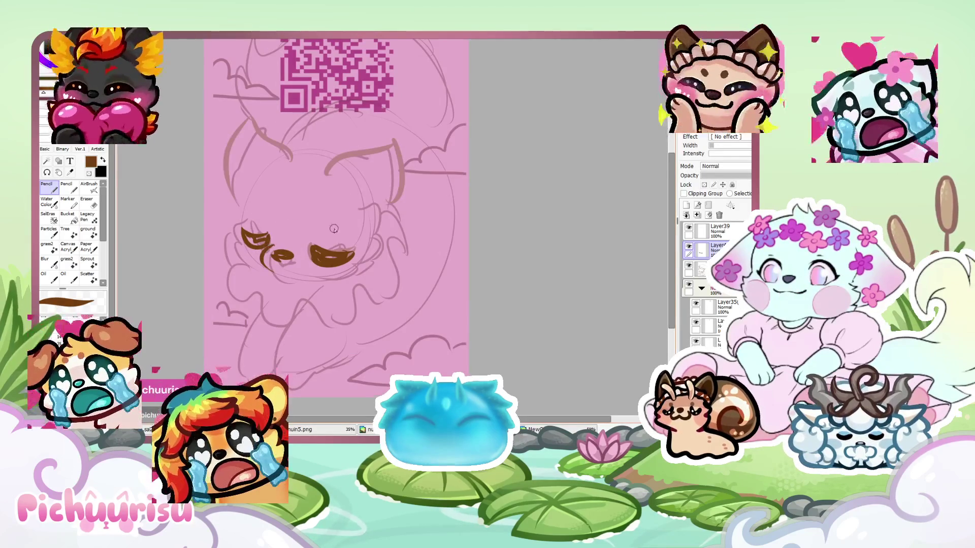
pyautogui.hotkey('ctrl', 'z')
pyautogui.moveTo(357, 252)
pyautogui.mouseDown()
pyautogui.moveTo(319, 259)
pyautogui.moveTo(333, 262)
pyautogui.mouseUp()
pyautogui.moveTo(274, 233)
pyautogui.mouseDown()
pyautogui.moveTo(242, 231)
pyautogui.moveTo(296, 254)
pyautogui.moveTo(282, 274)
pyautogui.moveTo(313, 285)
pyautogui.mouseUp()
pyautogui.scroll(2, 264, 244)
pyautogui.scroll(-1, 238, 195)
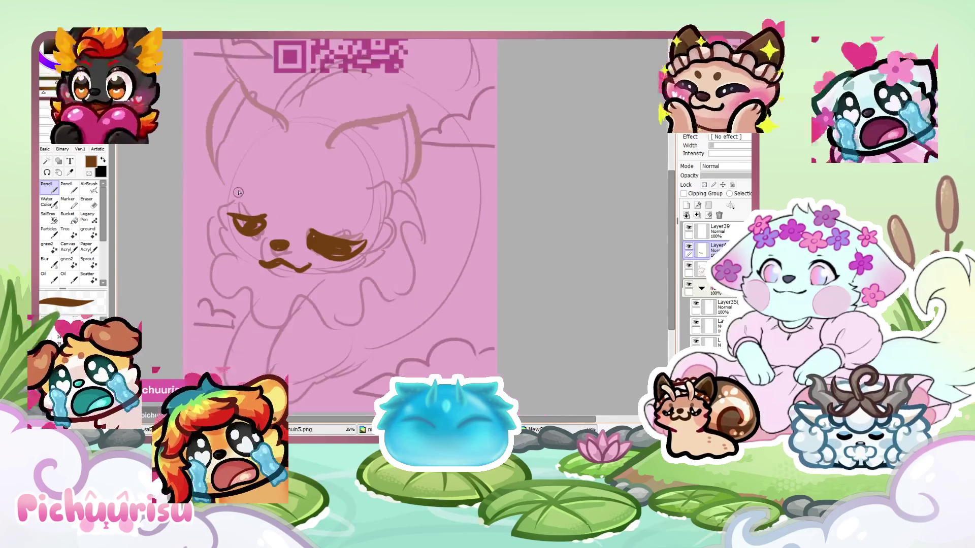
# Sketch a zigzag cheek, face detail and left ear, then clear the layer
pyautogui.moveTo(223, 181)
pyautogui.mouseDown()
pyautogui.moveTo(208, 215)
pyautogui.moveTo(243, 271)
pyautogui.mouseUp()
pyautogui.scroll(-2, 244, 271)
pyautogui.scroll(1, 314, 203)
pyautogui.moveTo(313, 204)
pyautogui.mouseDown()
pyautogui.moveTo(329, 198)
pyautogui.moveTo(324, 274)
pyautogui.moveTo(296, 287)
pyautogui.mouseUp()
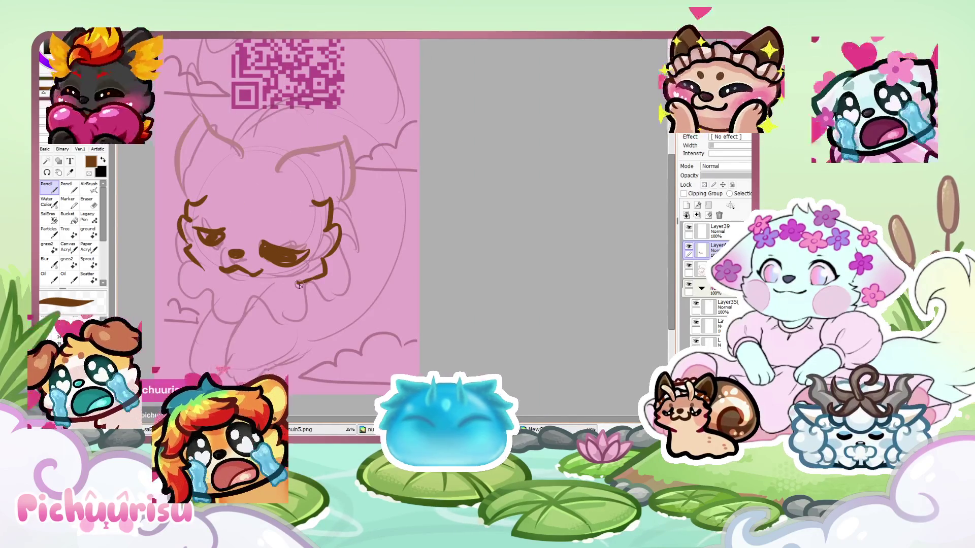
pyautogui.scroll(-2, 248, 252)
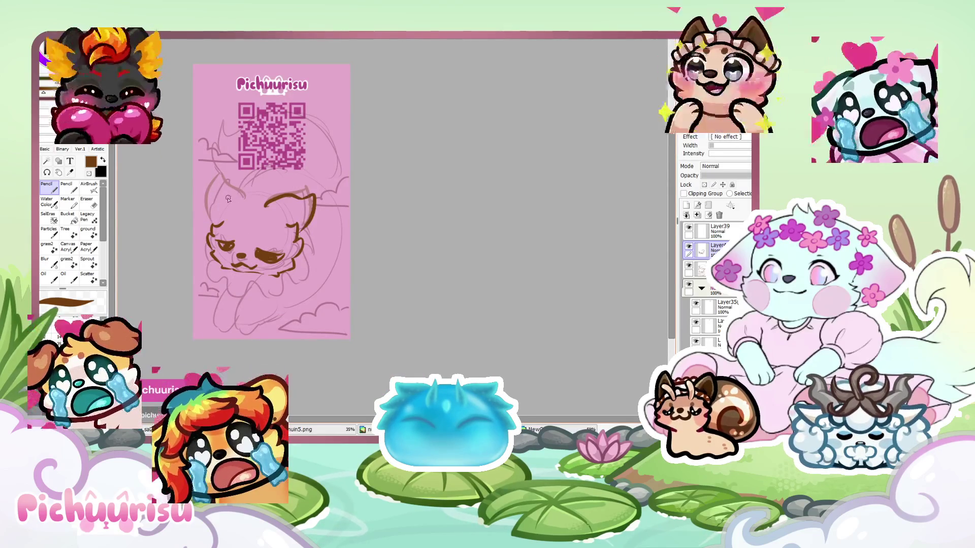
pyautogui.moveTo(249, 200); pyautogui.dragTo(208, 212)
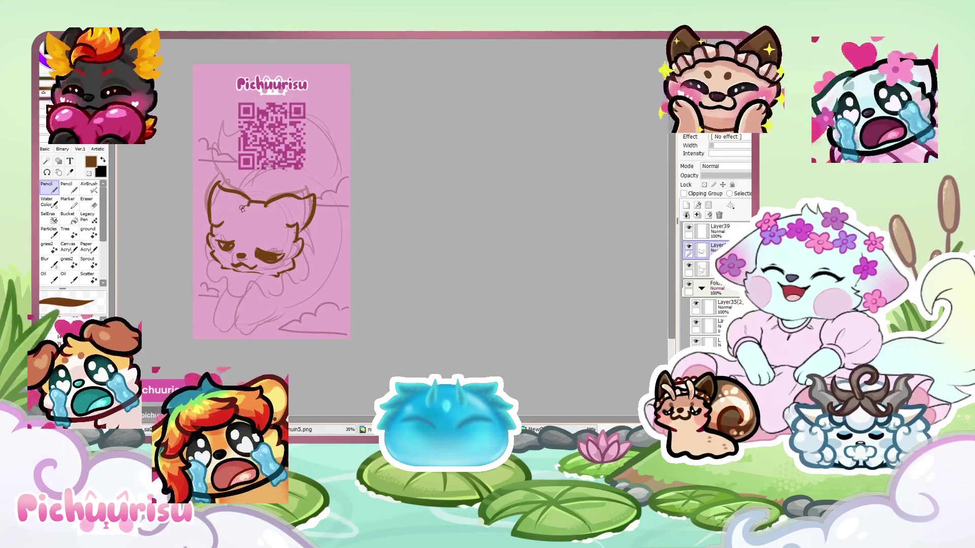
pyautogui.scroll(-1, 241, 210)
pyautogui.scroll(2, 239, 193)
pyautogui.scroll(-1, 236, 178)
pyautogui.scroll(1, 235, 169)
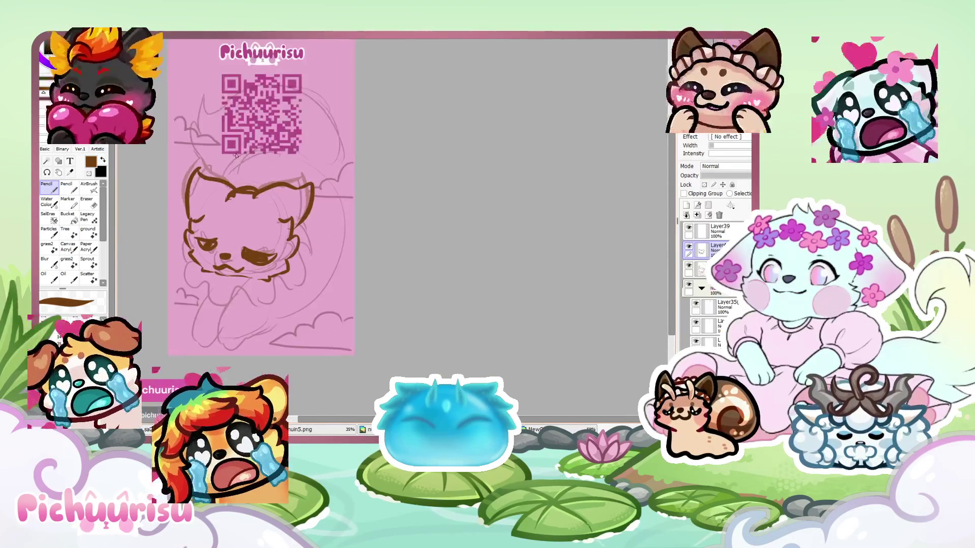
pyautogui.press('Delete')
# Redraw both cheeks, the closed eyes, nose, mouth and right ear outline in brown
pyautogui.moveTo(283, 217)
pyautogui.mouseDown()
pyautogui.moveTo(290, 237)
pyautogui.moveTo(274, 270)
pyautogui.mouseUp()
pyautogui.moveTo(208, 203)
pyautogui.mouseDown()
pyautogui.moveTo(186, 235)
pyautogui.moveTo(221, 273)
pyautogui.mouseUp()
pyautogui.scroll(2, 212, 241)
pyautogui.moveTo(218, 234)
pyautogui.mouseDown()
pyautogui.moveTo(188, 224)
pyautogui.moveTo(210, 243)
pyautogui.mouseUp()
pyautogui.moveTo(273, 248)
pyautogui.mouseDown()
pyautogui.moveTo(315, 250)
pyautogui.moveTo(304, 264)
pyautogui.mouseUp()
pyautogui.moveTo(226, 263); pyautogui.dragTo(239, 270)
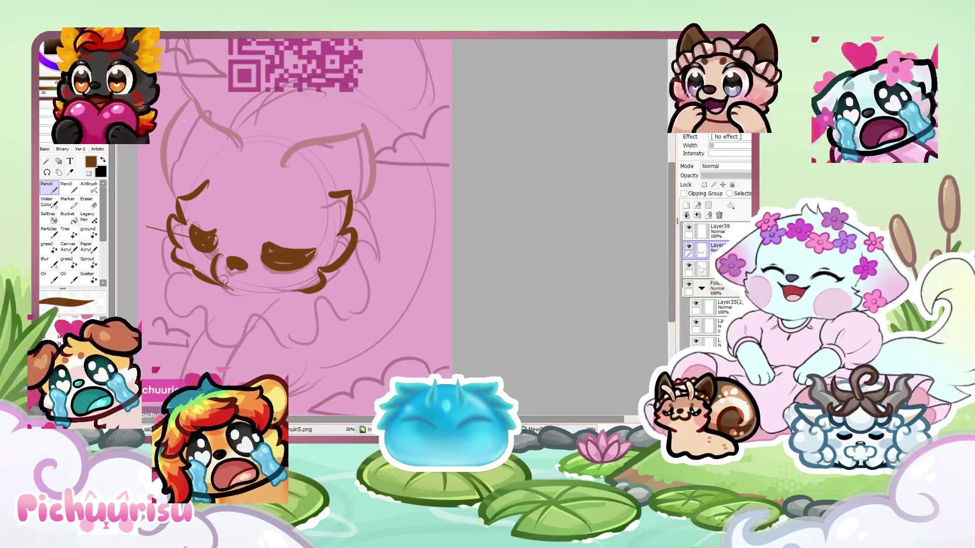
pyautogui.scroll(-2, 263, 238)
pyautogui.moveTo(269, 199)
pyautogui.mouseDown()
pyautogui.moveTo(304, 181)
pyautogui.moveTo(314, 219)
pyautogui.mouseUp()
pyautogui.scroll(-2, 247, 196)
pyautogui.scroll(2, 211, 240)
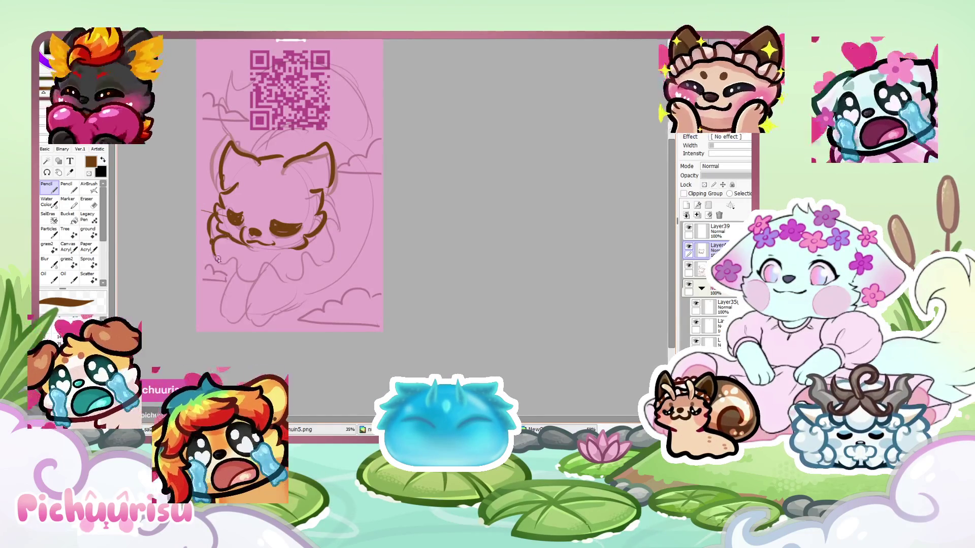
# Draw brown lineart along the lower body and a leg
pyautogui.moveTo(249, 278)
pyautogui.mouseDown()
pyautogui.moveTo(275, 277)
pyautogui.moveTo(343, 226)
pyautogui.moveTo(338, 206)
pyautogui.mouseUp()
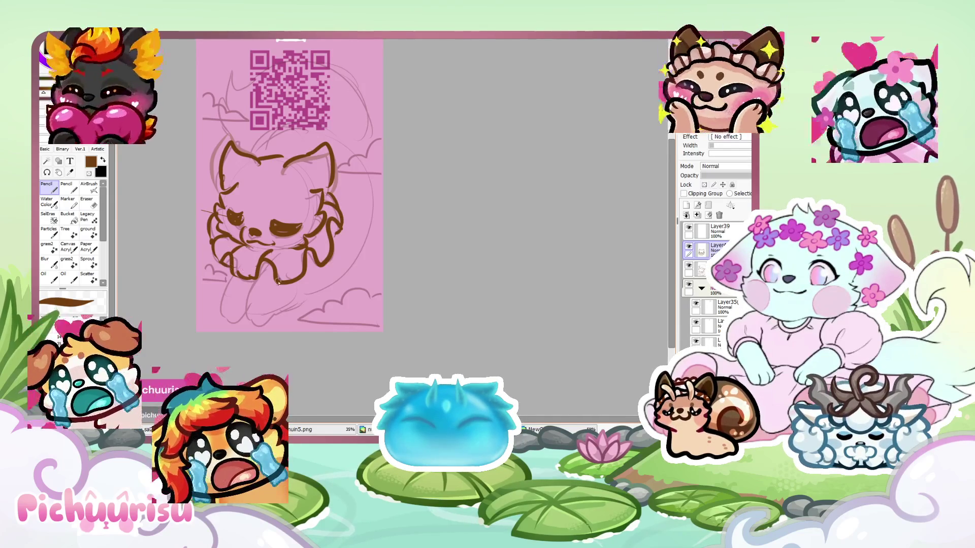
pyautogui.scroll(-2, 315, 222)
pyautogui.scroll(3, 264, 234)
pyautogui.moveTo(236, 223)
pyautogui.mouseDown()
pyautogui.moveTo(223, 287)
pyautogui.moveTo(308, 230)
pyautogui.mouseUp()
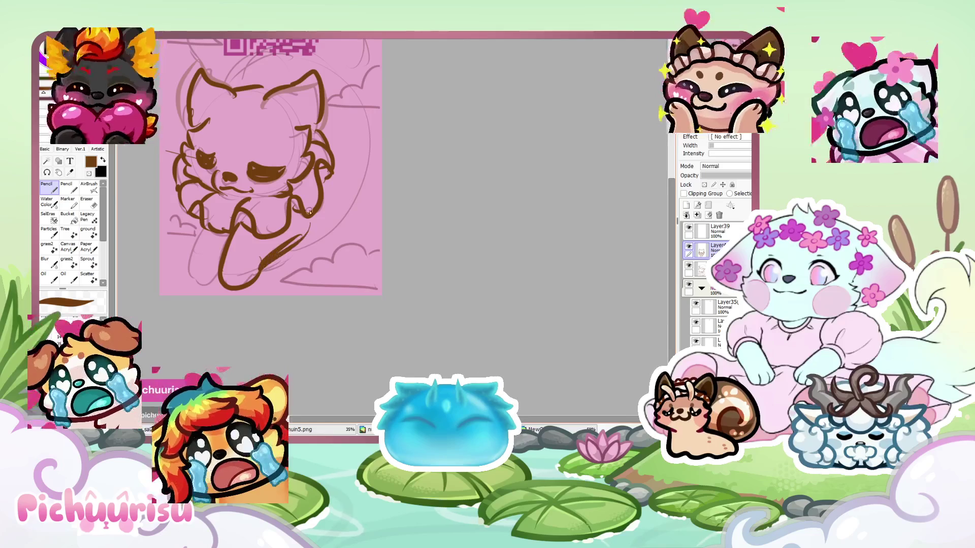
# Outline the cat's left and right sides and add a short stroke to the tail
pyautogui.moveTo(206, 229)
pyautogui.mouseDown()
pyautogui.moveTo(203, 285)
pyautogui.moveTo(230, 274)
pyautogui.mouseUp()
pyautogui.scroll(-3, 229, 274)
pyautogui.scroll(2, 245, 185)
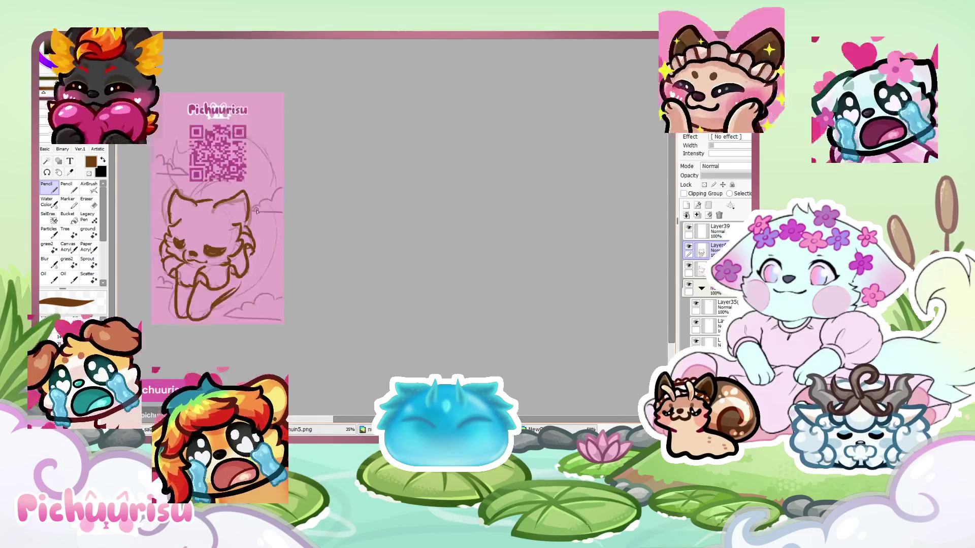
pyautogui.moveTo(271, 215); pyautogui.dragTo(226, 291)
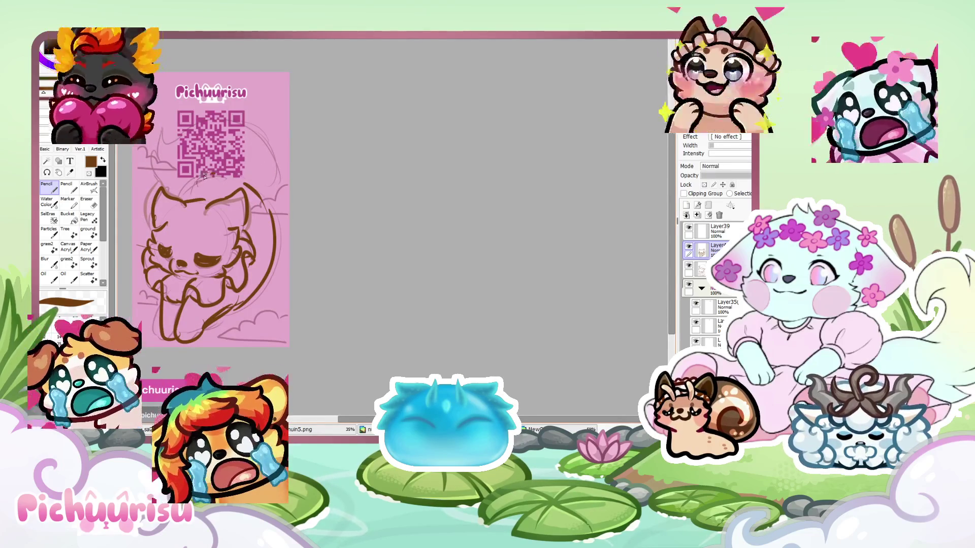
pyautogui.scroll(-3, 216, 177)
pyautogui.scroll(2, 250, 203)
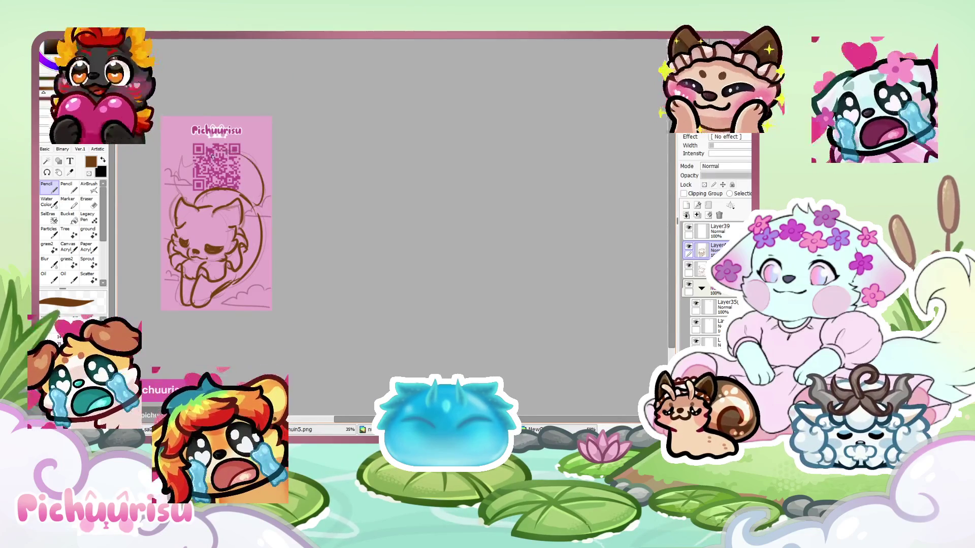
pyautogui.scroll(-3, 188, 194)
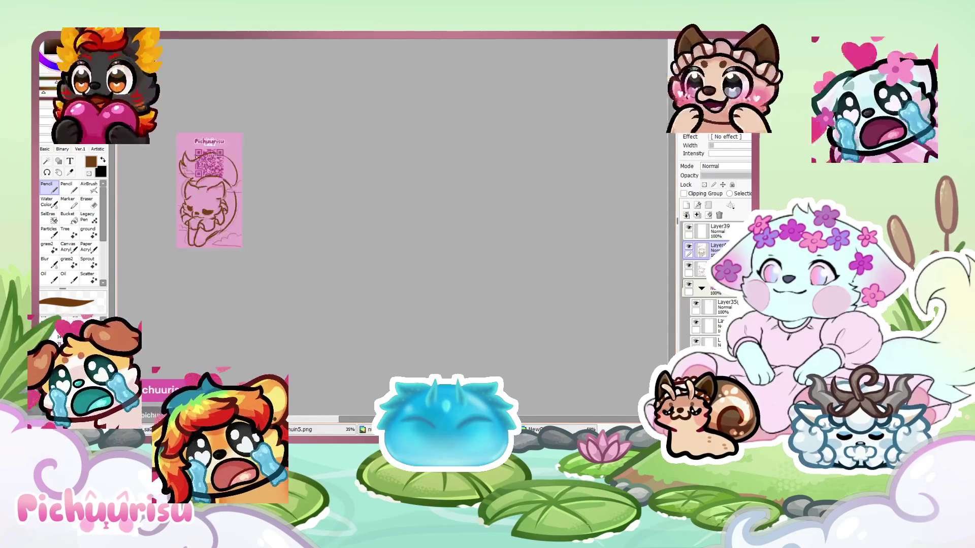
pyautogui.scroll(4, 200, 151)
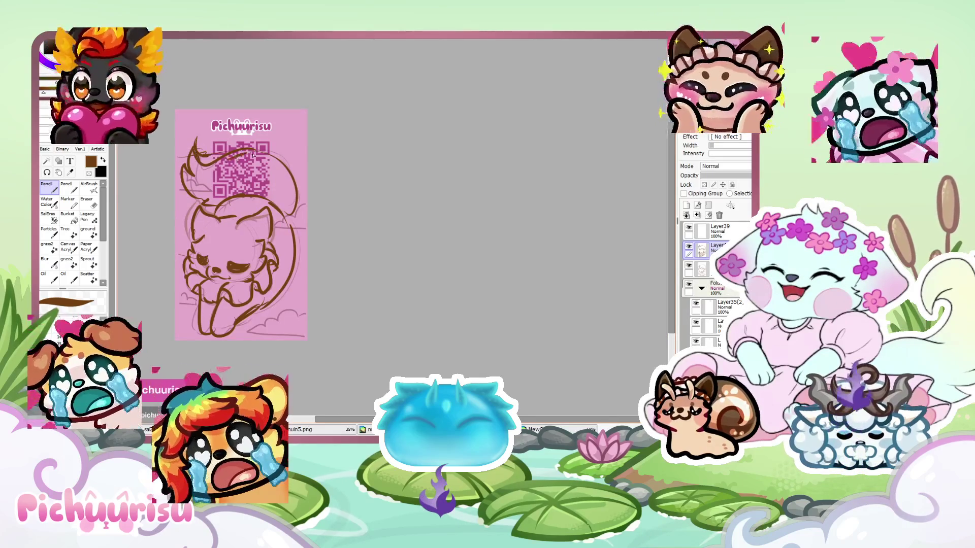
pyautogui.moveTo(281, 219); pyautogui.dragTo(290, 199)
pyautogui.scroll(-3, 289, 243)
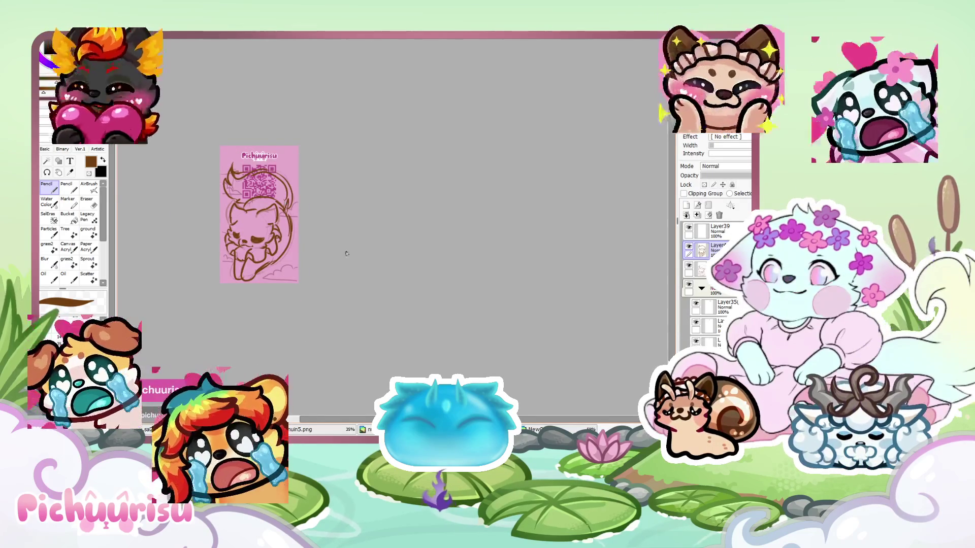
pyautogui.scroll(4, 322, 161)
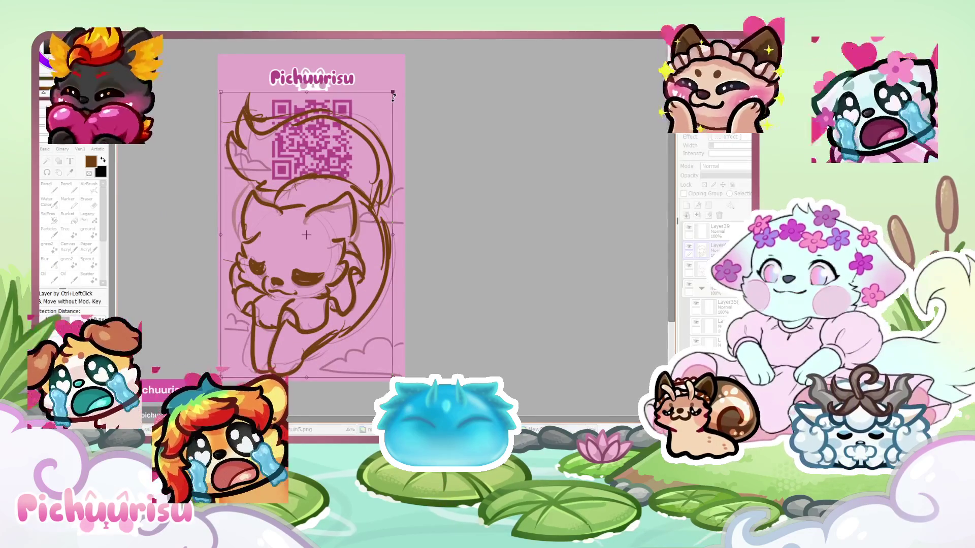
# Enlarge the cat sketch slightly
pyautogui.hotkey('ctrl', 't')
pyautogui.moveTo(387, 103); pyautogui.dragTo(390, 102)
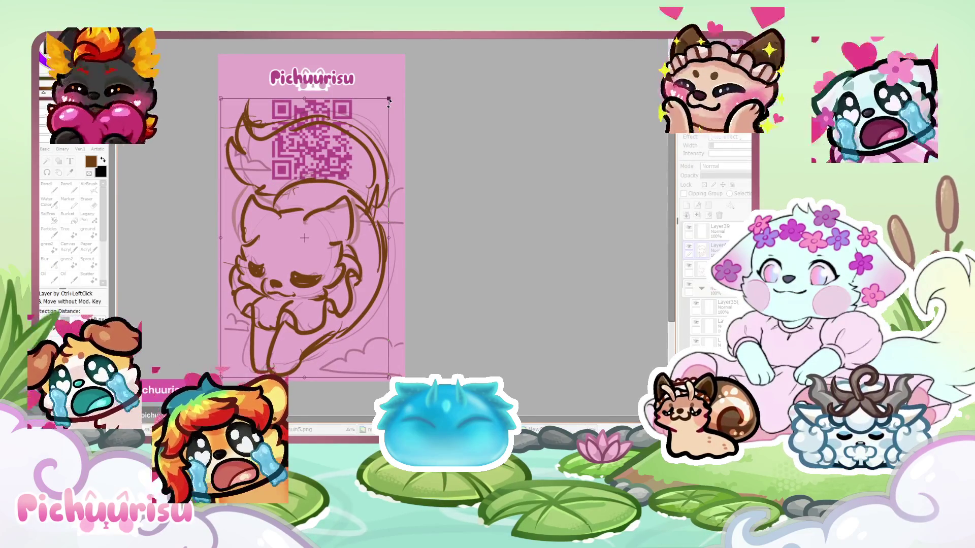
pyautogui.press('Return')
# Move the QR code up to the top and place the Pichuurisu name below it
pyautogui.hotkey('ctrl', 't')
pyautogui.moveTo(309, 147)
pyautogui.mouseDown()
pyautogui.moveTo(308, 107)
pyautogui.moveTo(311, 137)
pyautogui.moveTo(311, 116)
pyautogui.mouseUp()
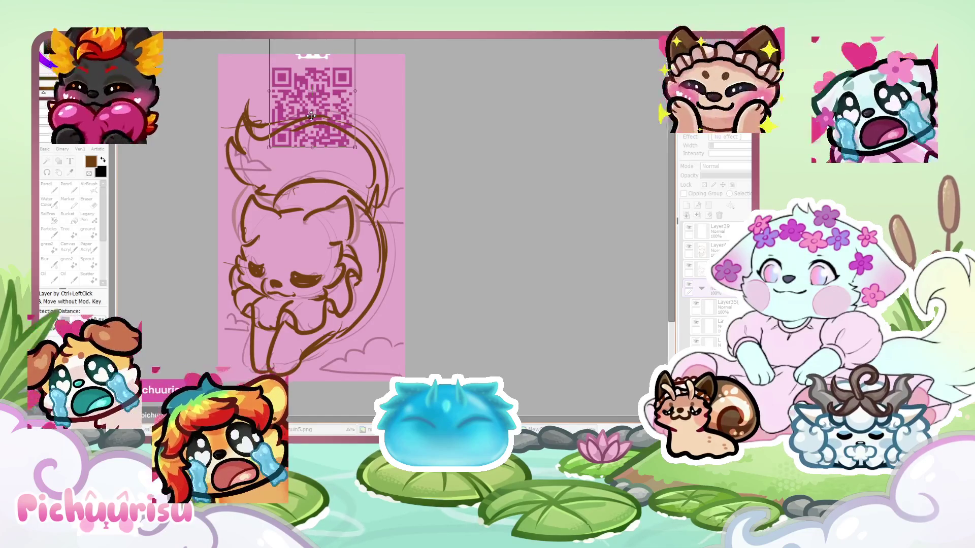
pyautogui.press('Return')
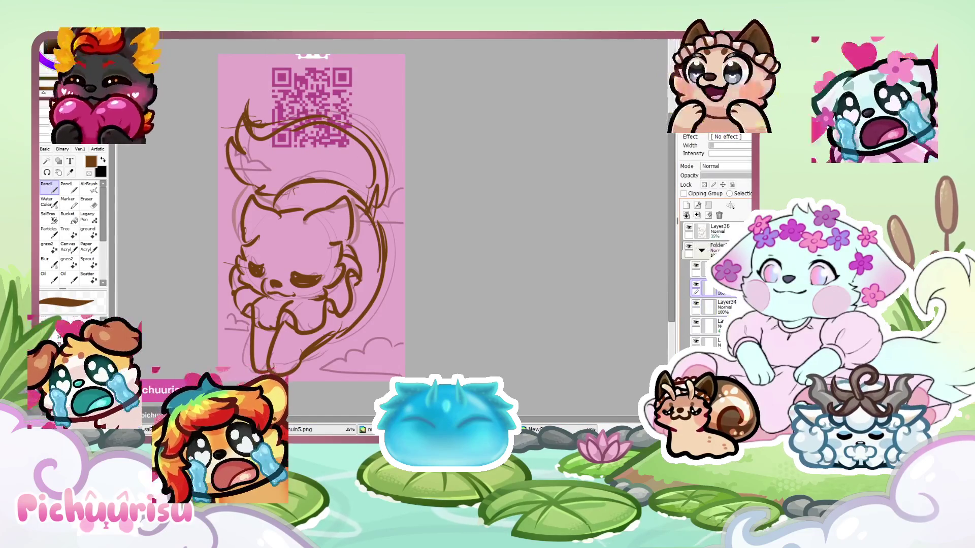
pyautogui.scroll(1, 329, 40)
pyautogui.hotkey('ctrl', 't')
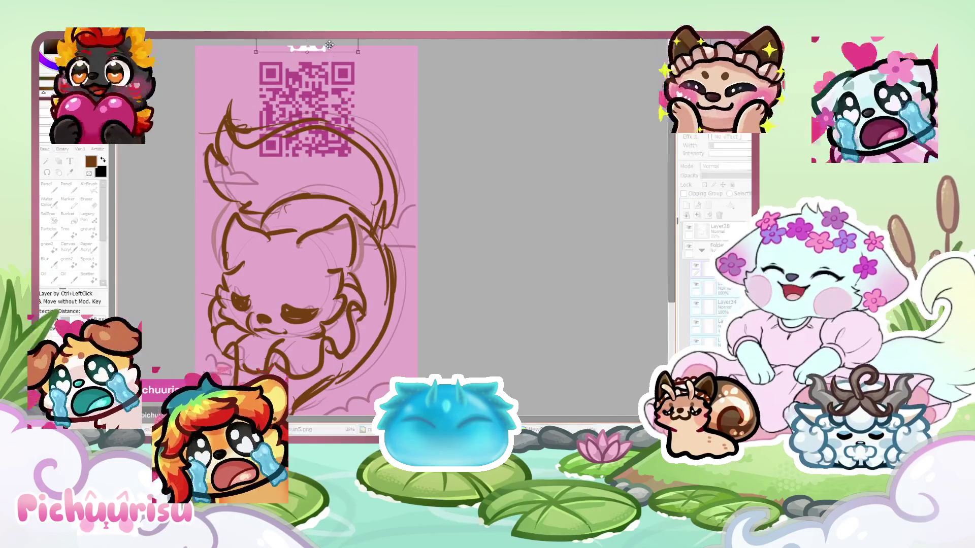
pyautogui.moveTo(328, 40); pyautogui.dragTo(315, 175)
pyautogui.scroll(-2, 322, 162)
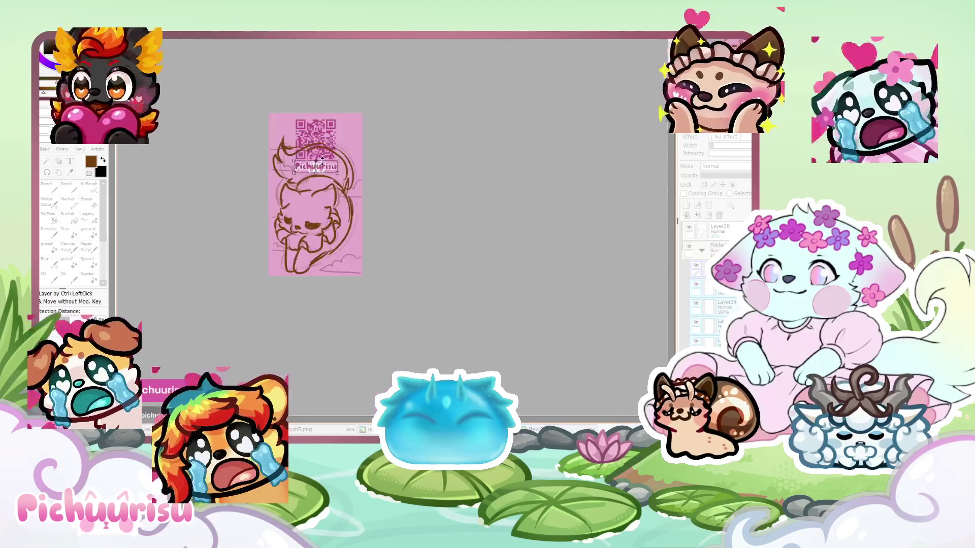
pyautogui.press('Return')
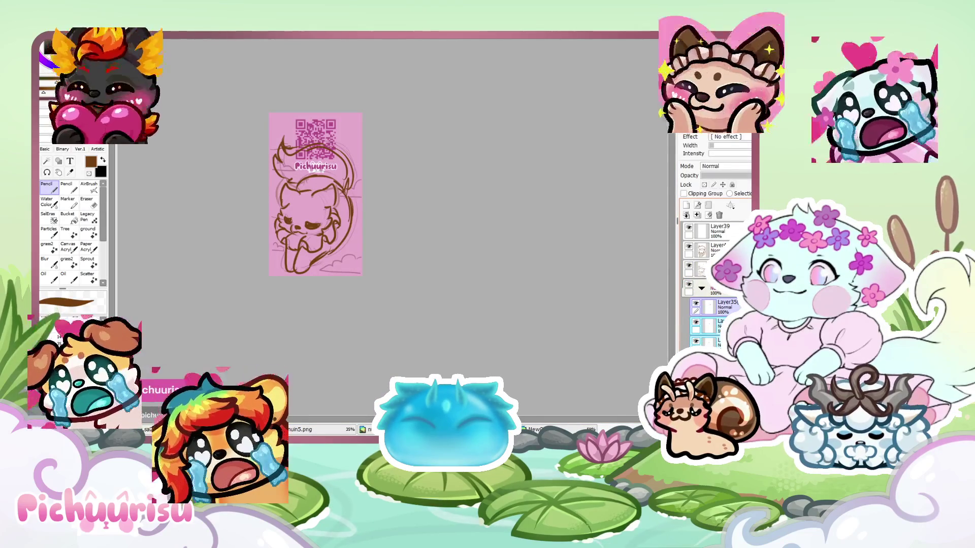
# Hide the rough sketch layer and add a new blank layer above it
pyautogui.click(693, 274)
pyautogui.click(689, 266)
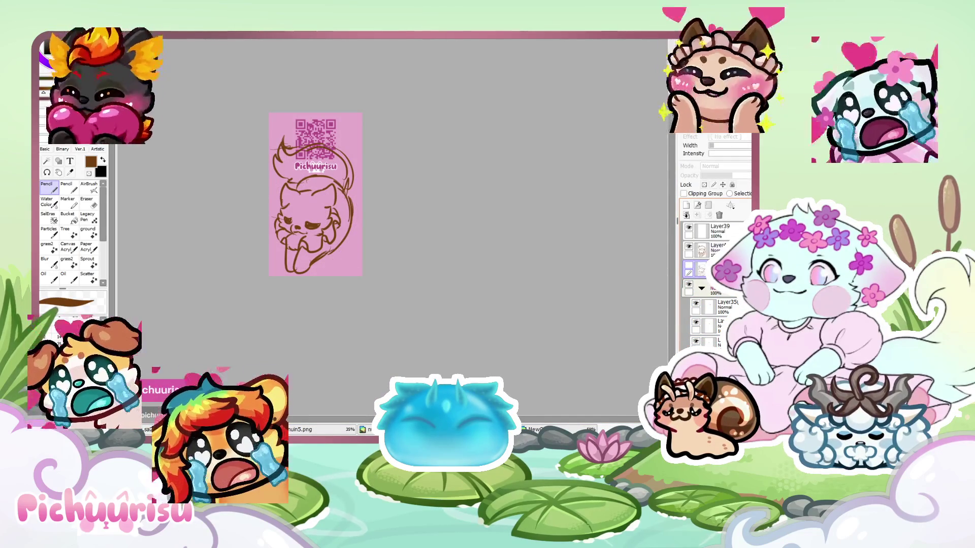
pyautogui.click(715, 249)
pyautogui.click(686, 205)
pyautogui.scroll(2, 351, 190)
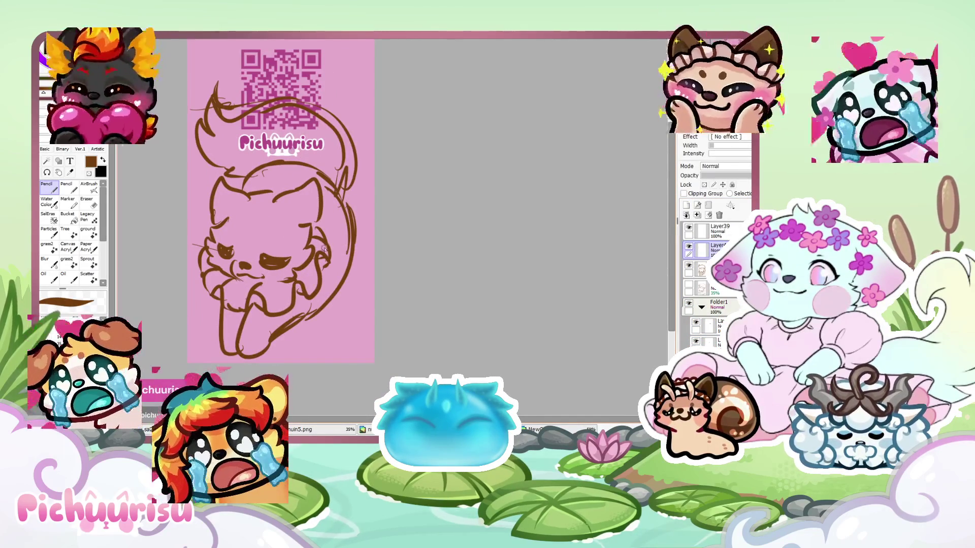
# Draw a brown stroke along the tail's right side, undoing stray strokes near the head
pyautogui.moveTo(331, 238)
pyautogui.mouseDown()
pyautogui.moveTo(362, 232)
pyautogui.moveTo(328, 218)
pyautogui.mouseUp()
pyautogui.scroll(-3, 320, 214)
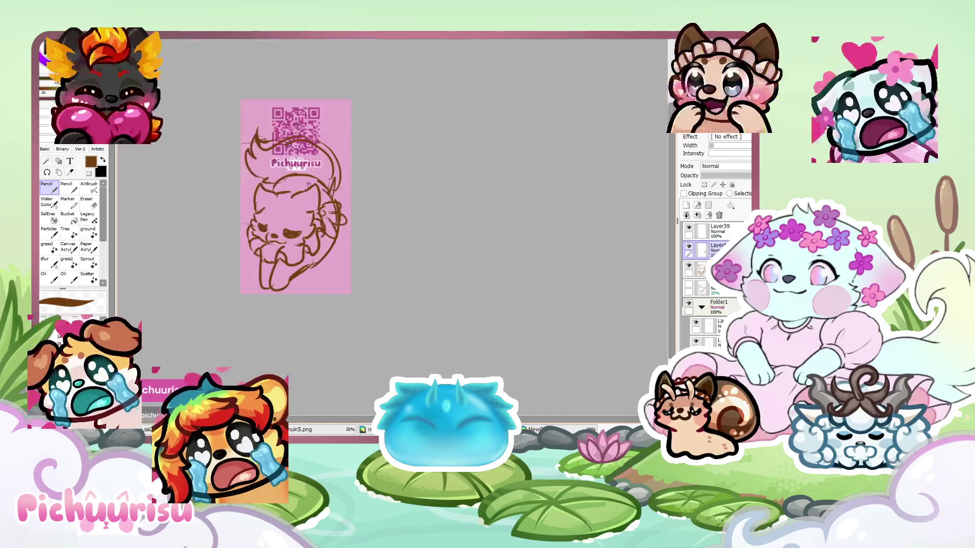
pyautogui.scroll(3, 255, 216)
pyautogui.scroll(-2, 255, 187)
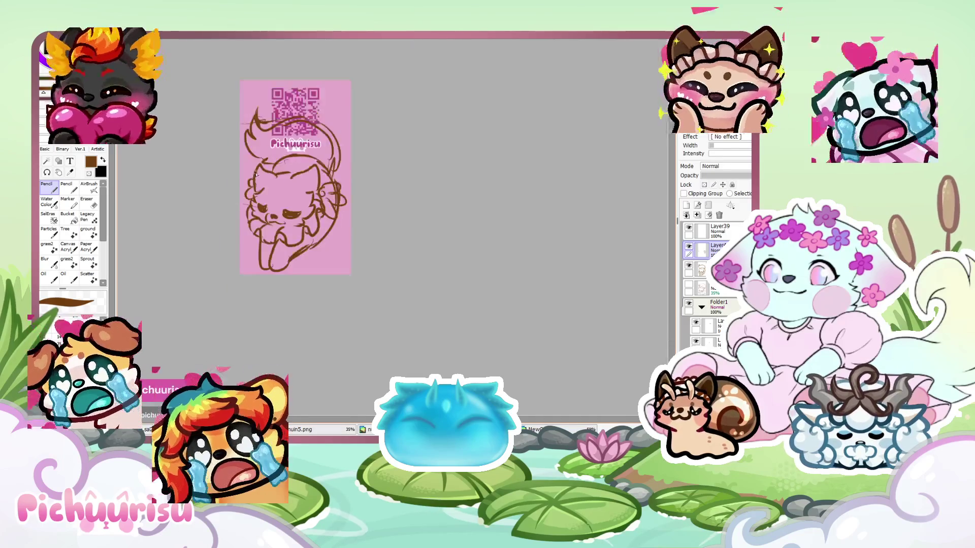
pyautogui.scroll(2, 315, 208)
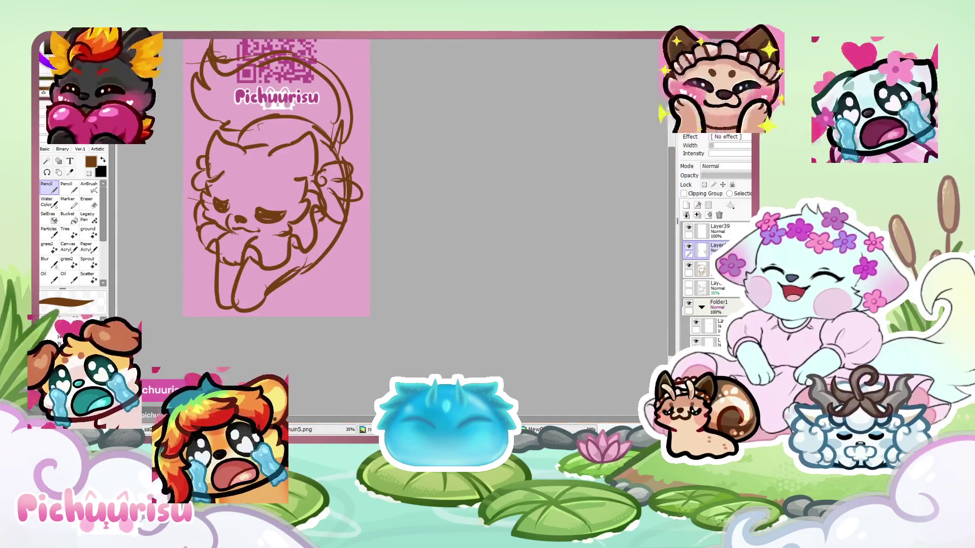
pyautogui.press('End')
pyautogui.press('End')
pyautogui.press('End')
pyautogui.press('End')
pyautogui.press('End')
pyautogui.press('End')
pyautogui.scroll(-2, 464, 197)
pyautogui.scroll(3, 463, 197)
pyautogui.hotkey('ctrl', 'z')
pyautogui.hotkey('ctrl', 'z')
pyautogui.hotkey('ctrl', 'z')
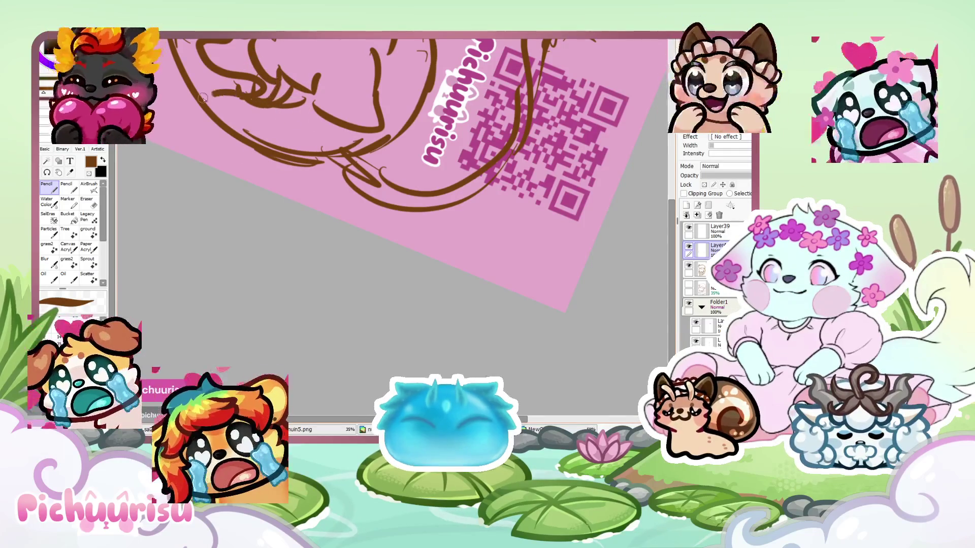
# Draw brown lines around the cat's head, removing a stray whisker on the left cheek
pyautogui.moveTo(208, 127)
pyautogui.mouseDown()
pyautogui.moveTo(203, 152)
pyautogui.moveTo(254, 182)
pyautogui.moveTo(262, 209)
pyautogui.mouseUp()
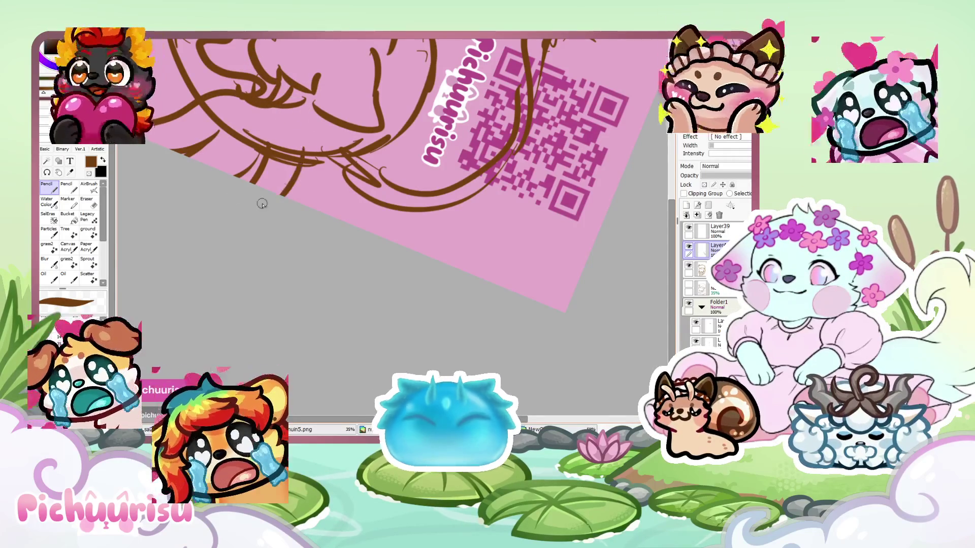
pyautogui.scroll(-3, 236, 215)
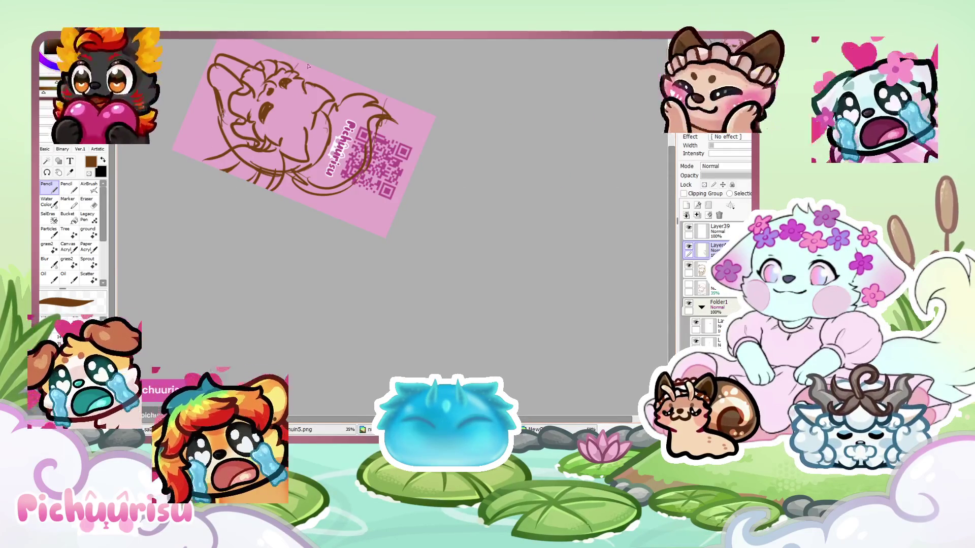
pyautogui.press('Home')
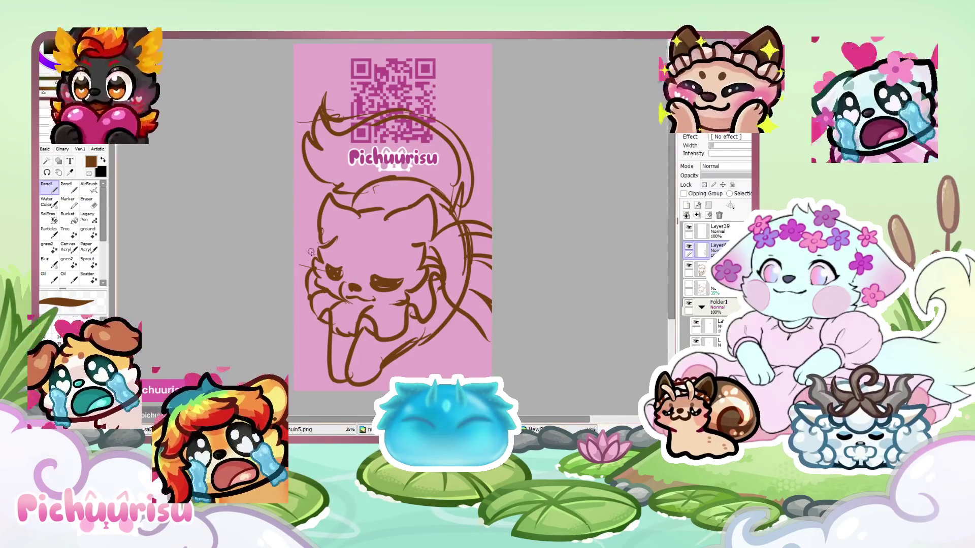
pyautogui.moveTo(308, 285); pyautogui.dragTo(294, 294)
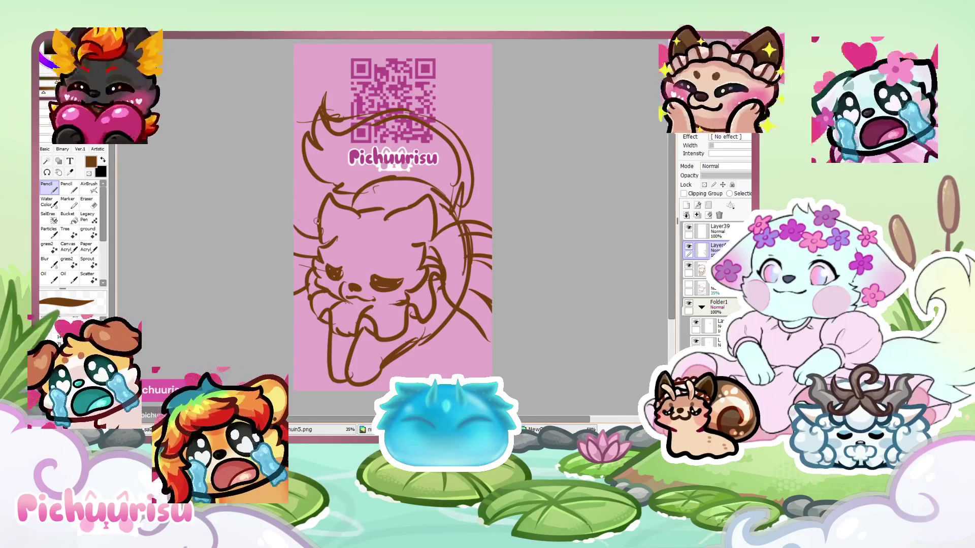
pyautogui.scroll(-3, 279, 215)
pyautogui.scroll(2, 306, 151)
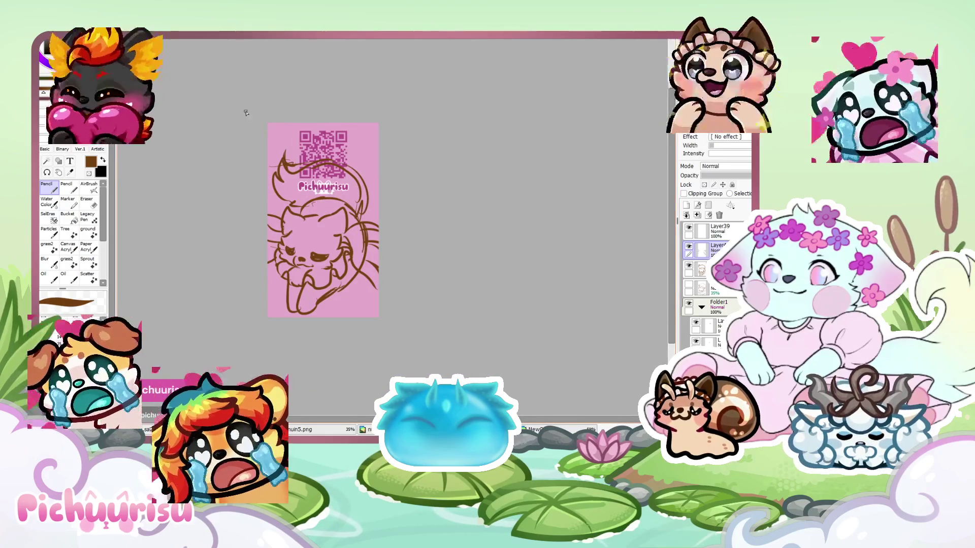
pyautogui.hotkey('ctrl', 'z')
pyautogui.hotkey('ctrl', 'z')
pyautogui.hotkey('ctrl', 'z')
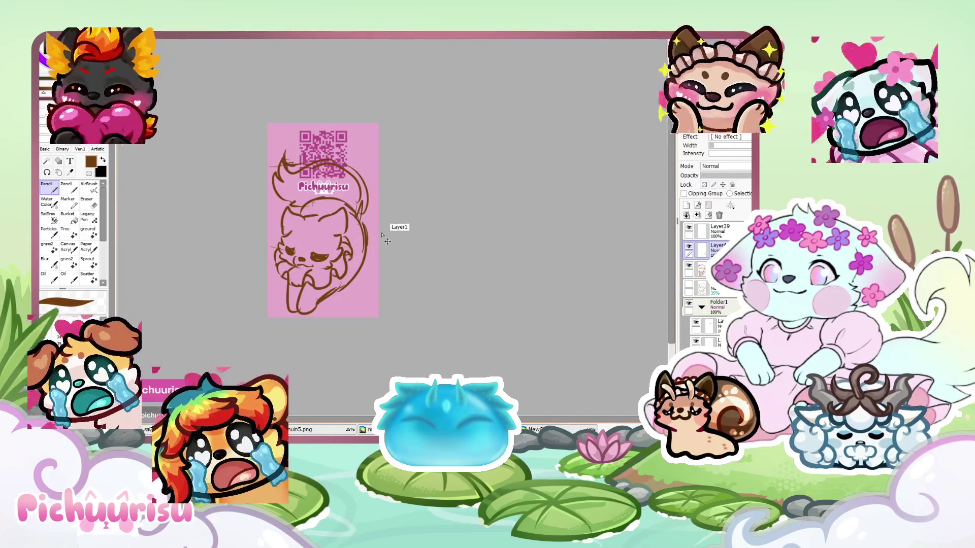
pyautogui.scroll(2, 351, 249)
# Add two whisker strokes and a short stroke to the cat's right cheek
pyautogui.moveTo(355, 249); pyautogui.dragTo(399, 281)
pyautogui.moveTo(369, 241); pyautogui.dragTo(406, 258)
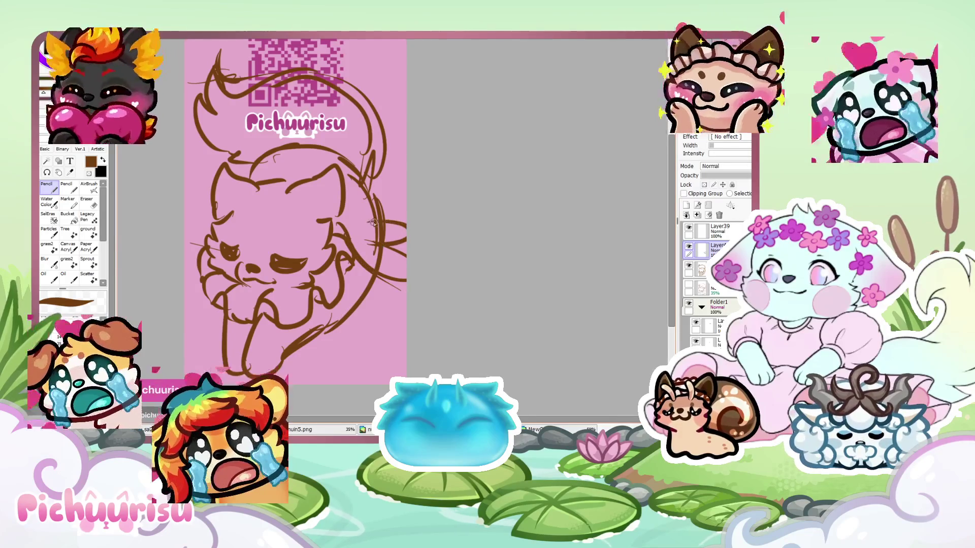
pyautogui.moveTo(365, 225); pyautogui.dragTo(354, 205)
pyautogui.scroll(-3, 350, 218)
pyautogui.scroll(2, 304, 209)
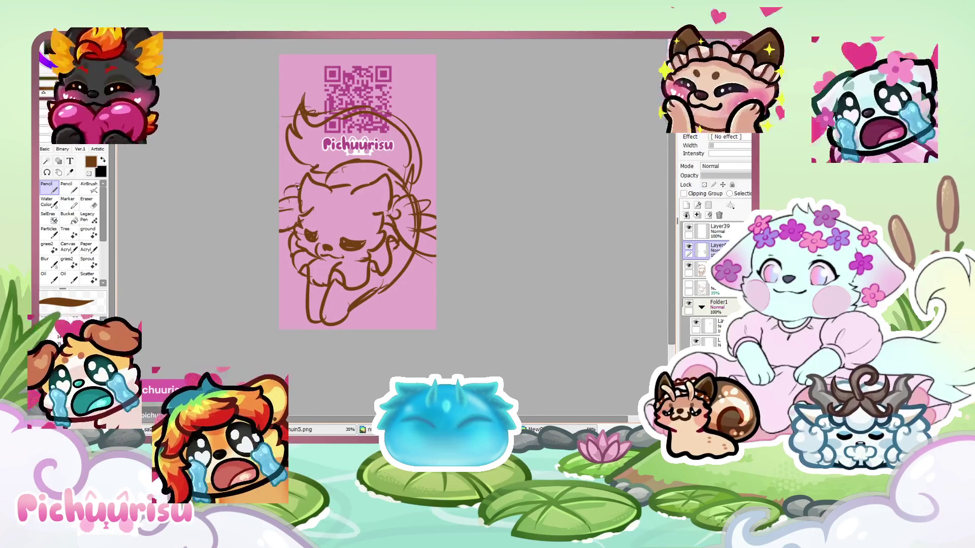
pyautogui.scroll(-2, 298, 187)
pyautogui.scroll(4, 309, 200)
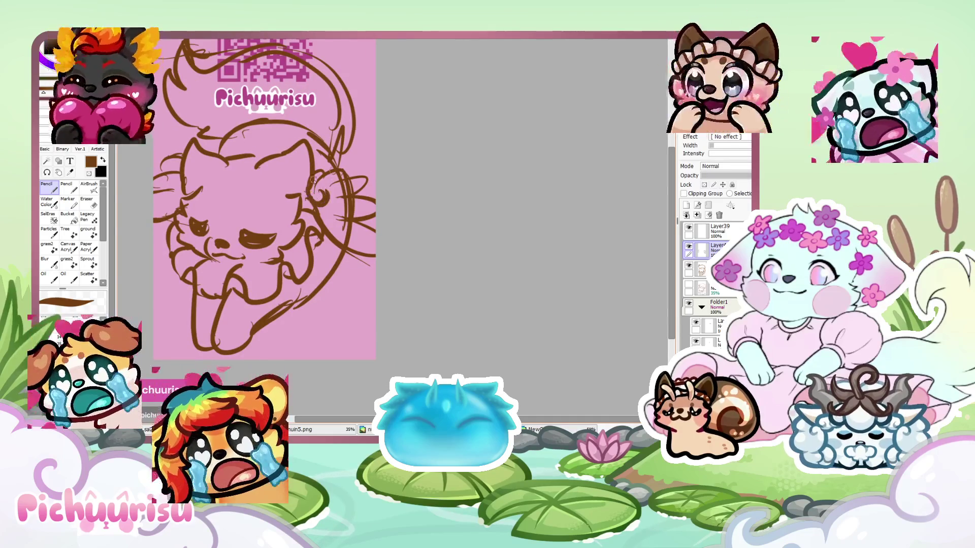
pyautogui.scroll(-3, 341, 197)
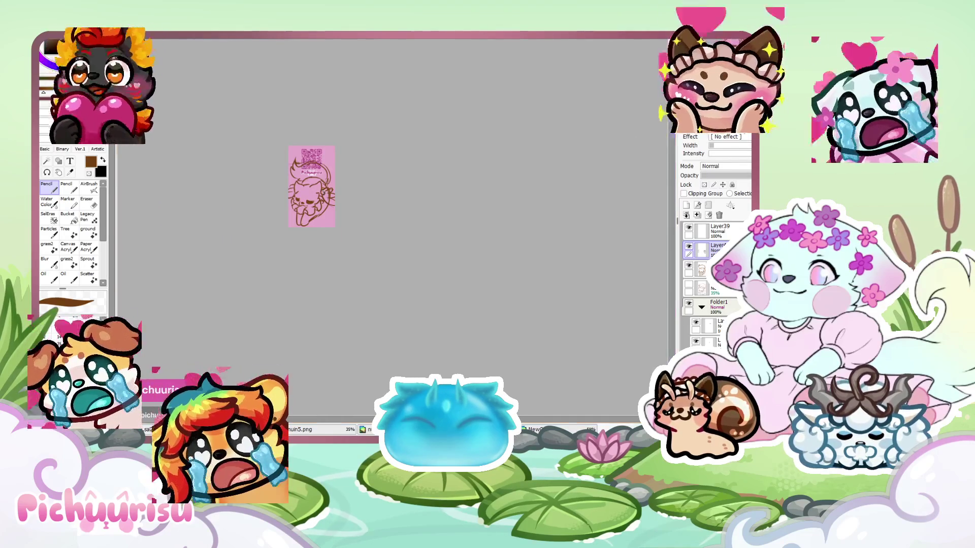
# Rotate the canvas to draw the cat's upper ear lines, then reset rotation and add faint ear strokes
pyautogui.press('Delete')
pyautogui.press('Delete')
pyautogui.press('Delete')
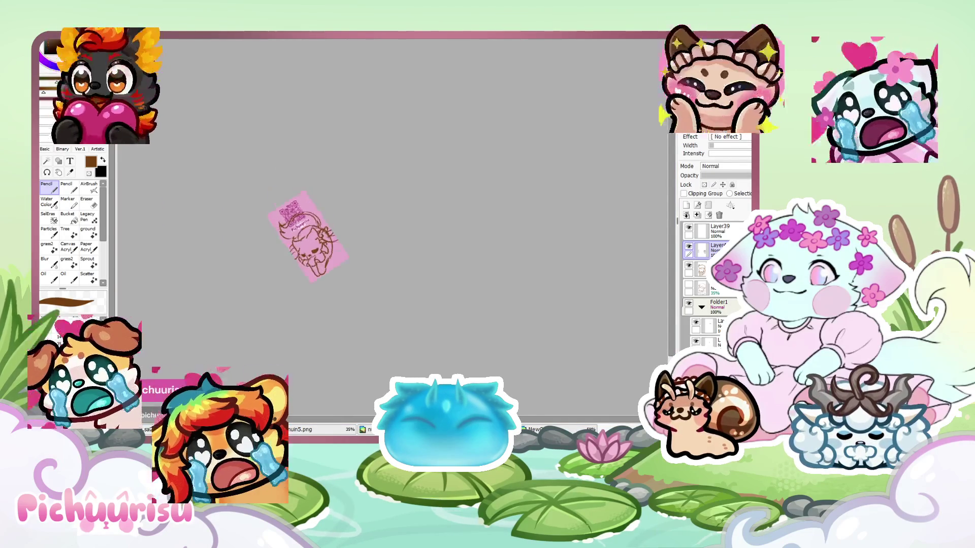
pyautogui.scroll(5, 419, 239)
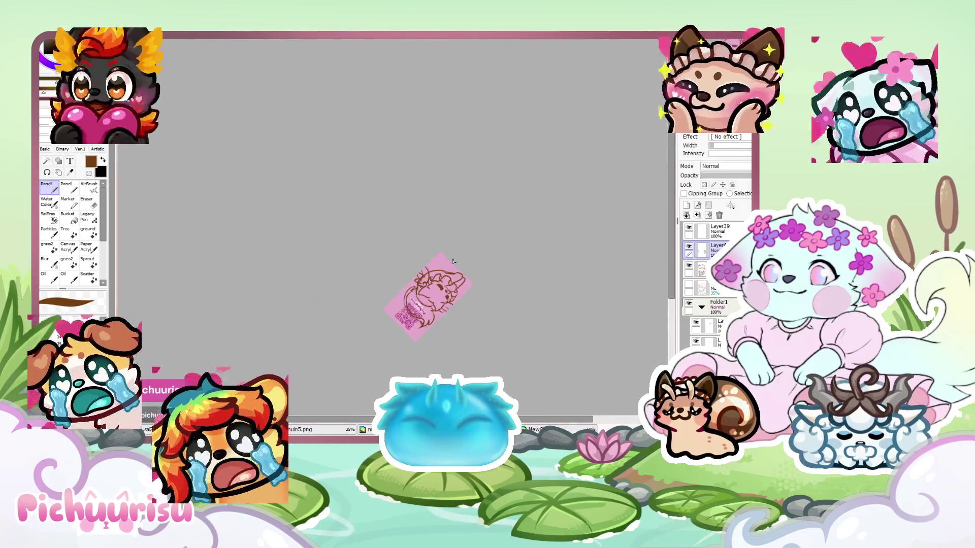
pyautogui.moveTo(398, 254); pyautogui.dragTo(364, 274)
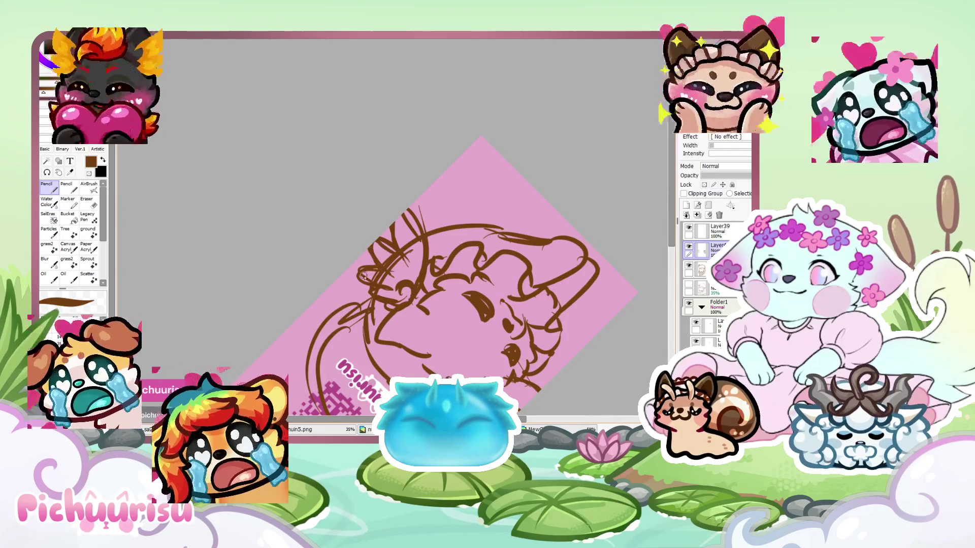
pyautogui.scroll(-5, 397, 210)
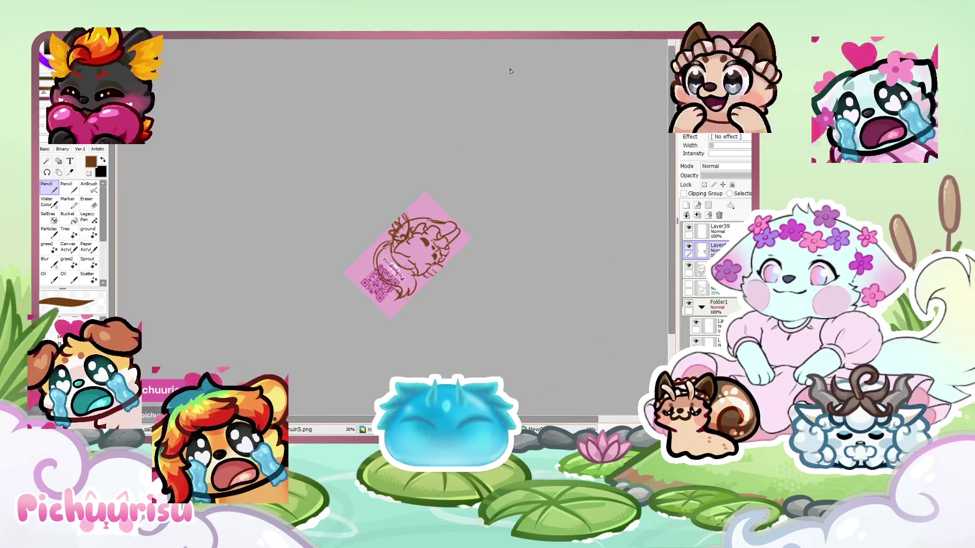
pyautogui.press('Home')
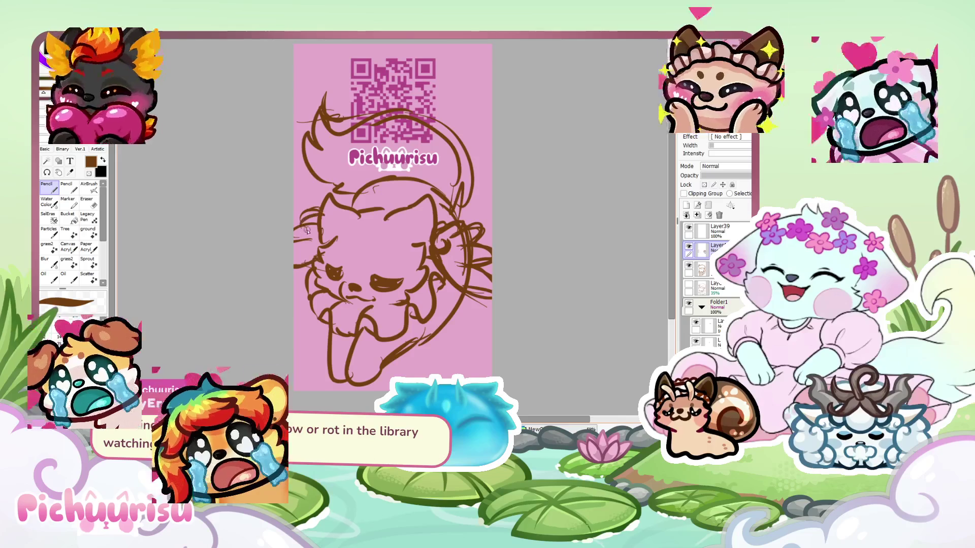
pyautogui.moveTo(312, 218)
pyautogui.mouseDown()
pyautogui.moveTo(321, 205)
pyautogui.moveTo(299, 223)
pyautogui.mouseUp()
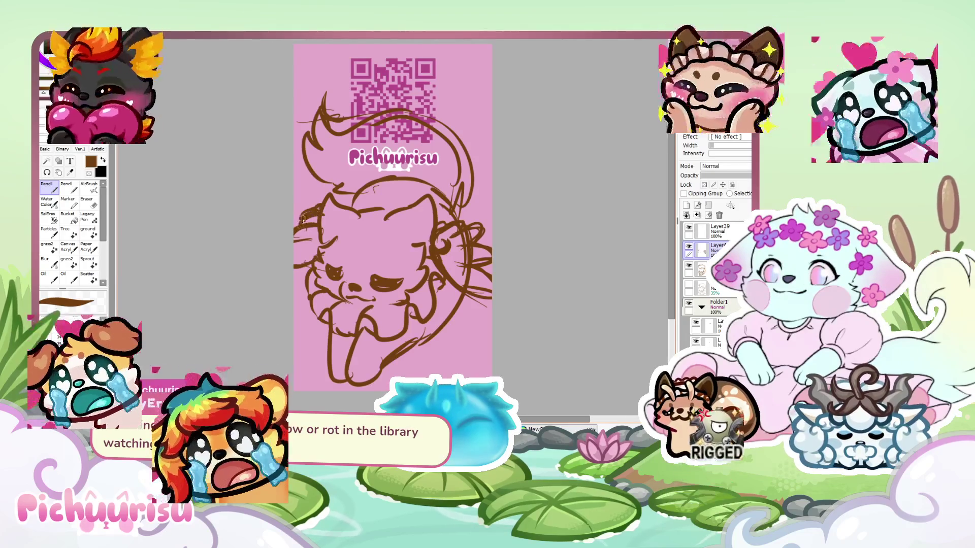
pyautogui.scroll(-2, 319, 223)
pyautogui.scroll(1, 319, 223)
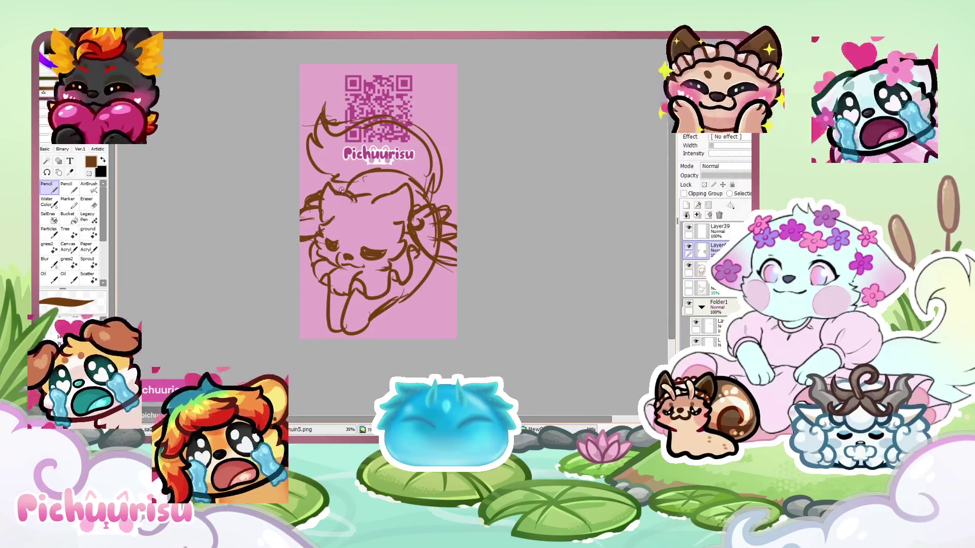
pyautogui.scroll(-3, 382, 197)
pyautogui.scroll(2, 365, 187)
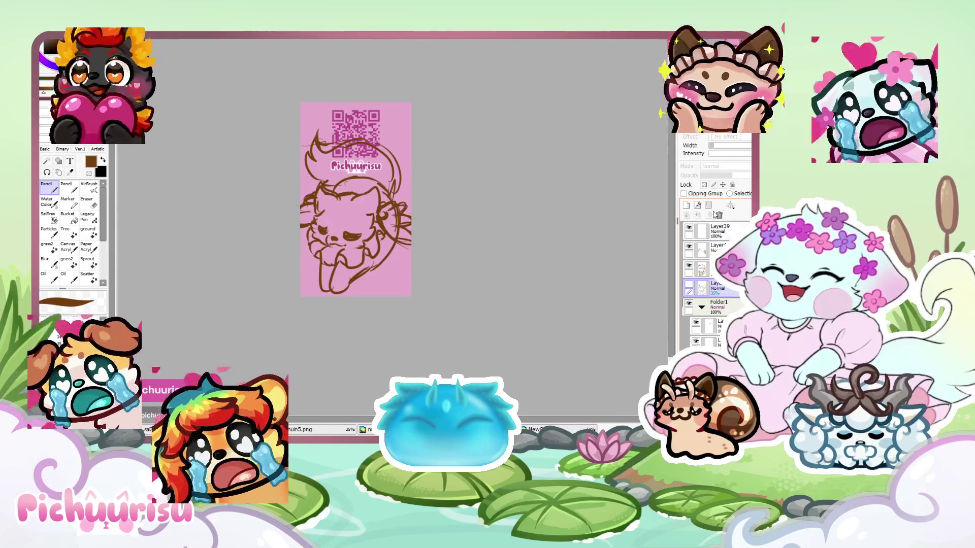
# Switch to the top layer above the lineart and pick orange-brown for the cloud outlines
pyautogui.click(711, 231)
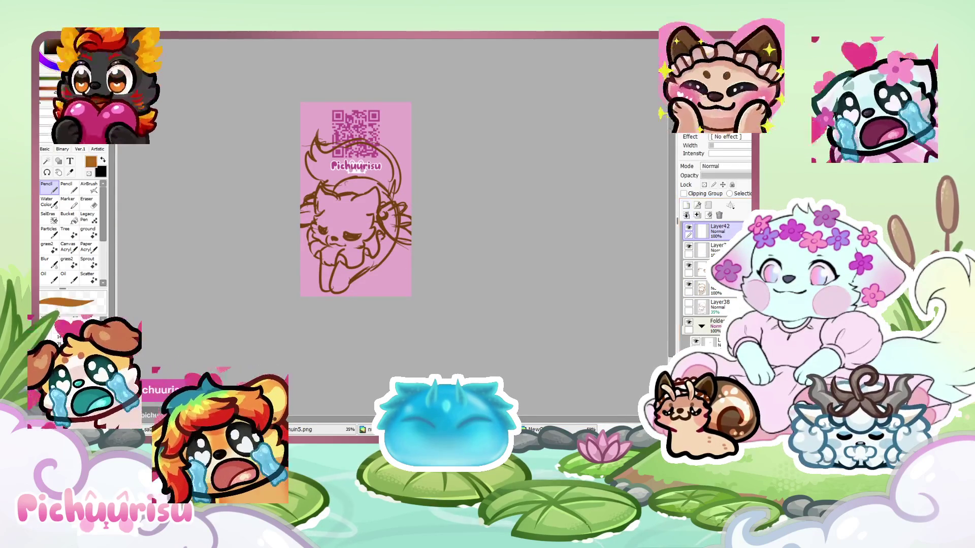
pyautogui.click(91, 84)
pyautogui.scroll(2, 407, 261)
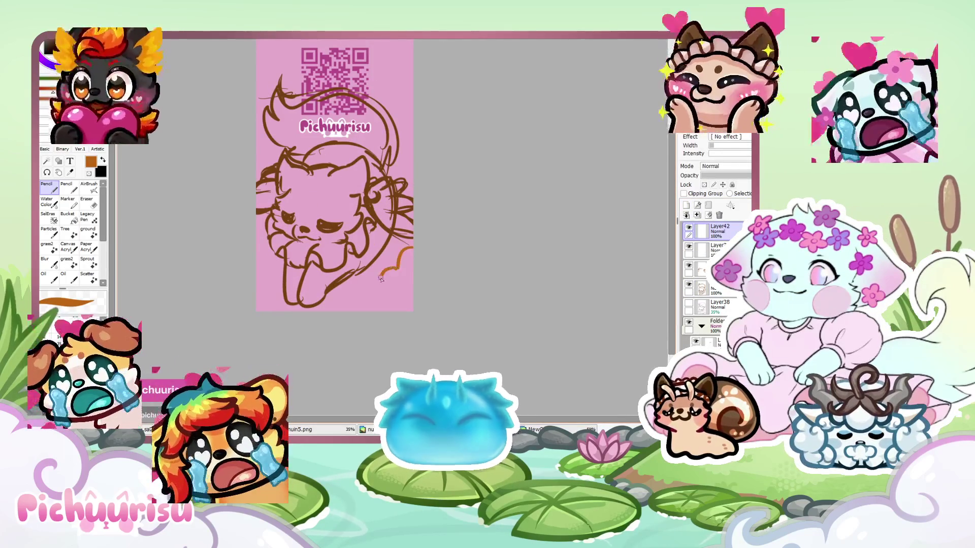
pyautogui.scroll(-2, 289, 177)
pyautogui.scroll(2, 270, 160)
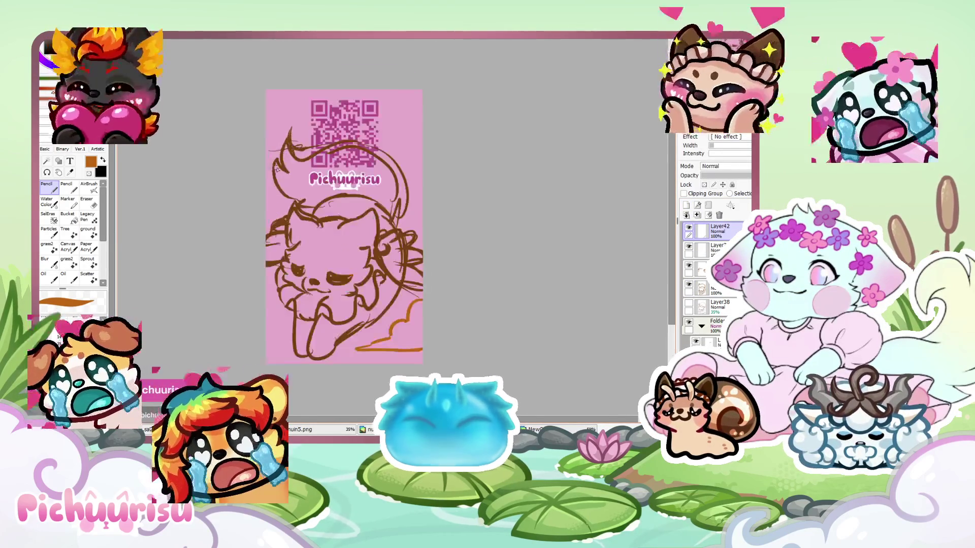
pyautogui.scroll(-2, 262, 189)
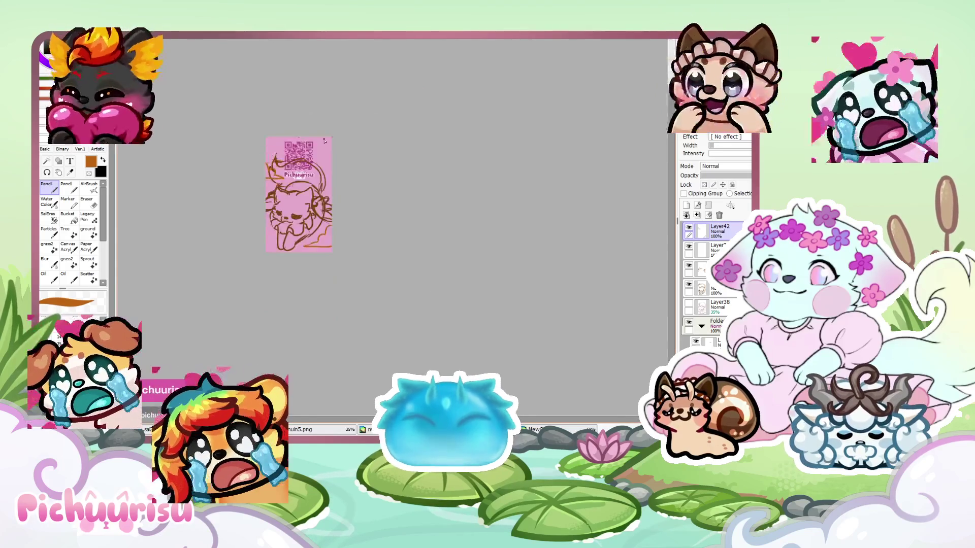
pyautogui.scroll(2, 336, 151)
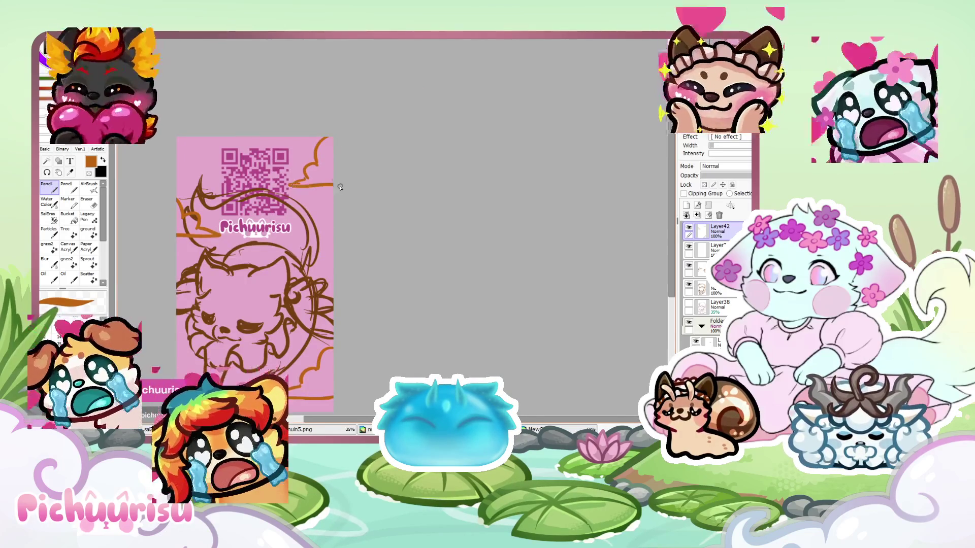
pyautogui.scroll(-3, 341, 188)
pyautogui.scroll(2, 259, 203)
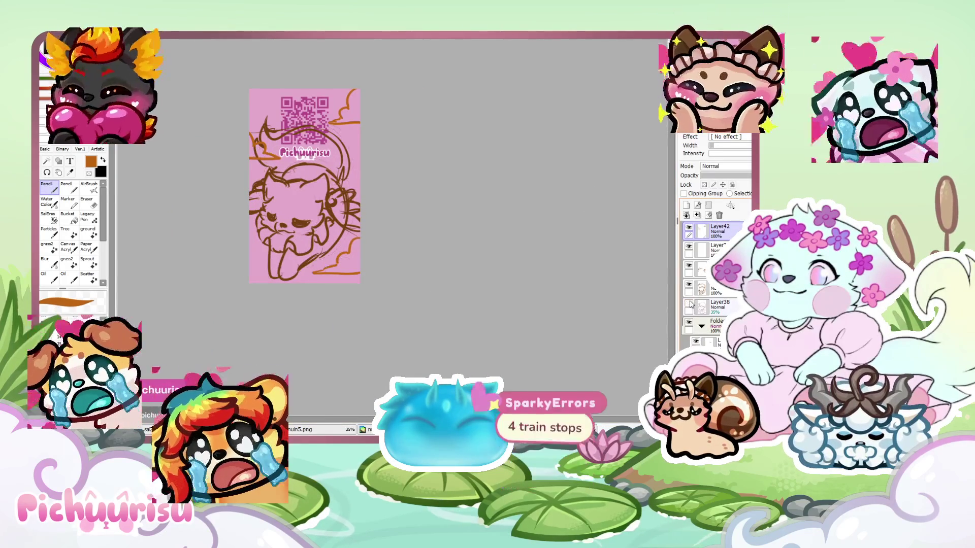
pyautogui.scroll(2, 482, 161)
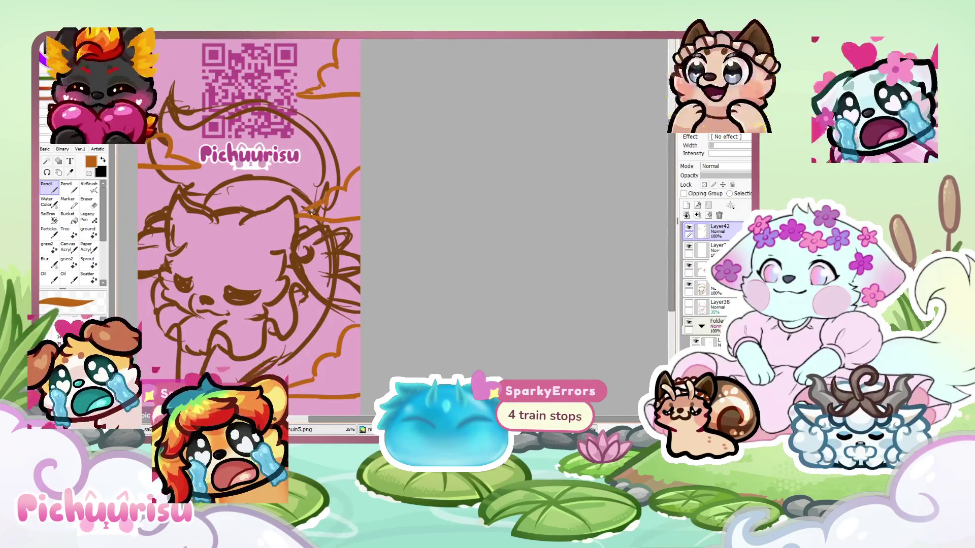
pyautogui.scroll(-3, 285, 234)
pyautogui.scroll(1, 264, 252)
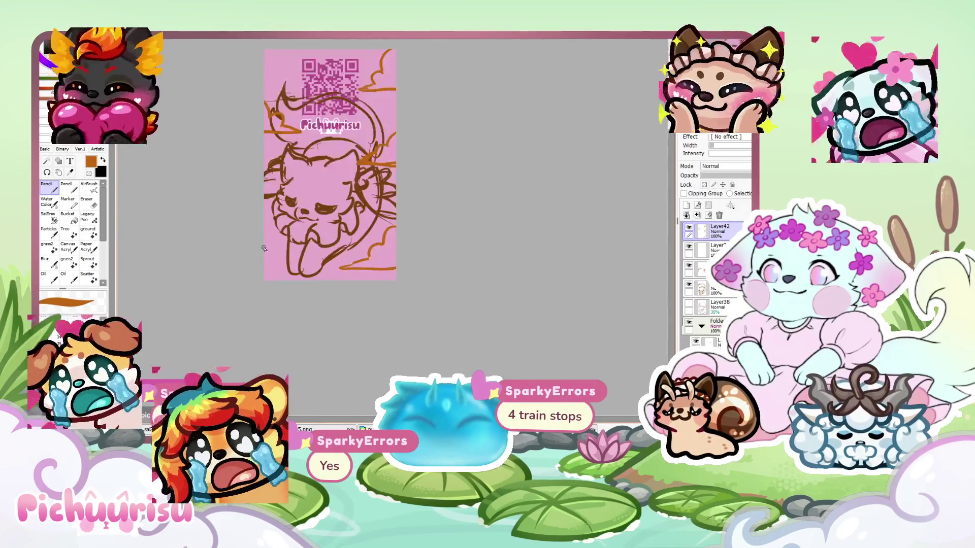
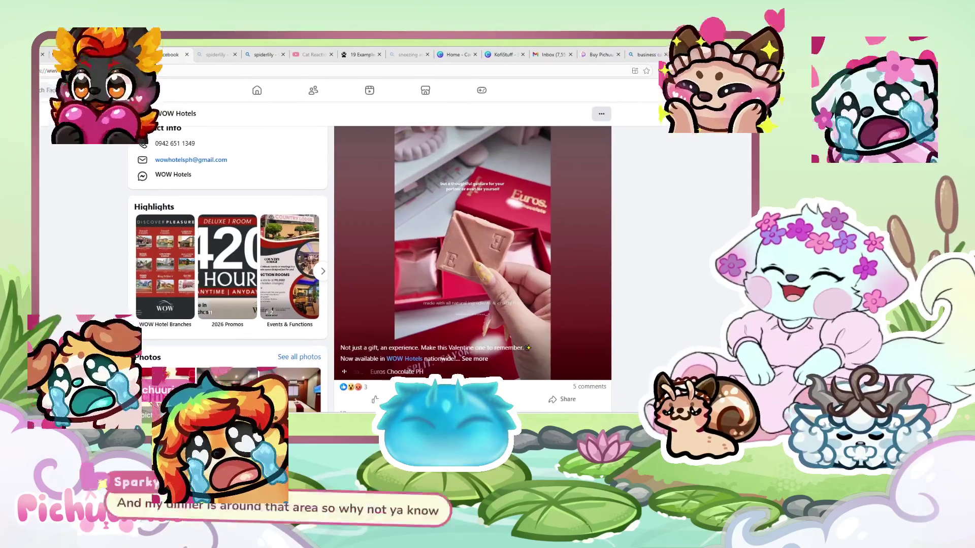
# Open the Euros Chocolate Valentine's video from the WOW Hotels post full-screen, closing and reopening it twice
pyautogui.click(466, 309)
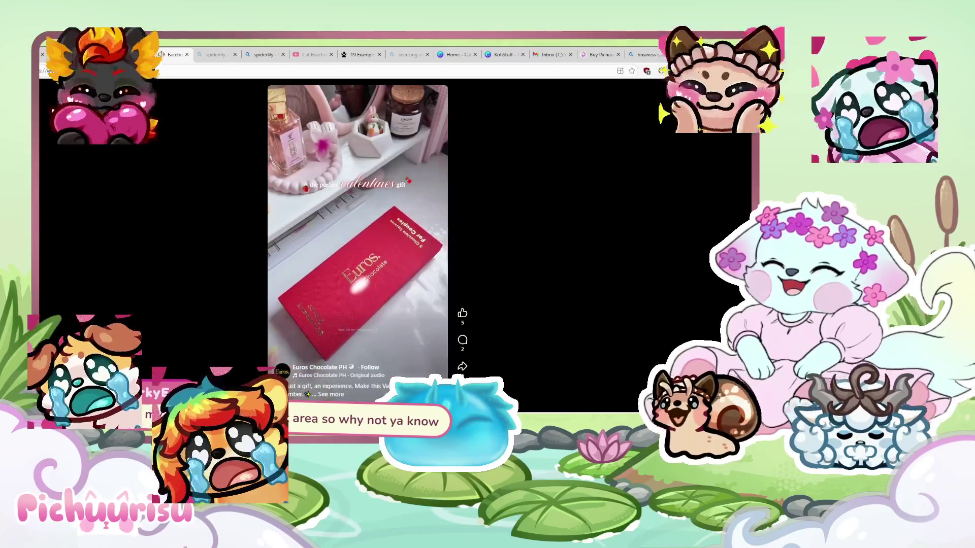
pyautogui.press('Escape')
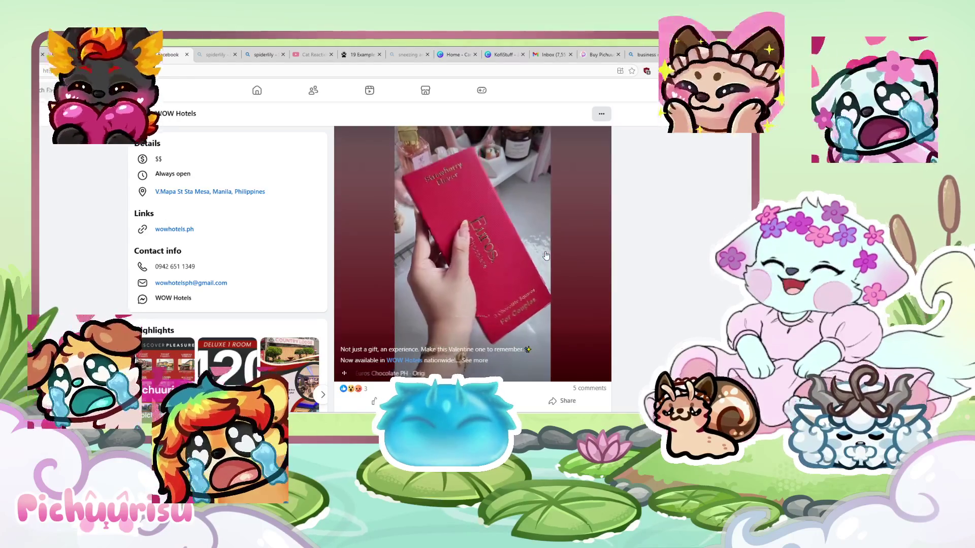
pyautogui.click(545, 254)
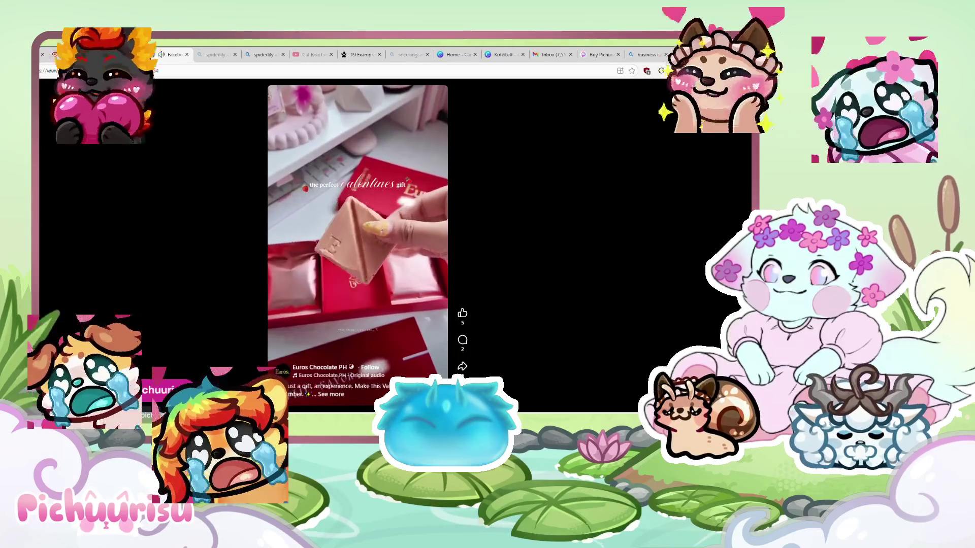
pyautogui.press('Escape')
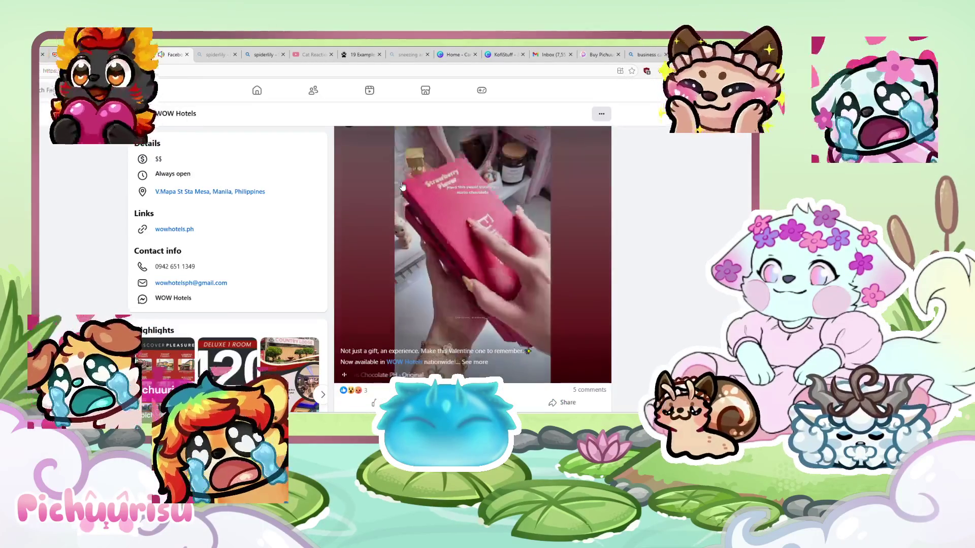
pyautogui.click(355, 152)
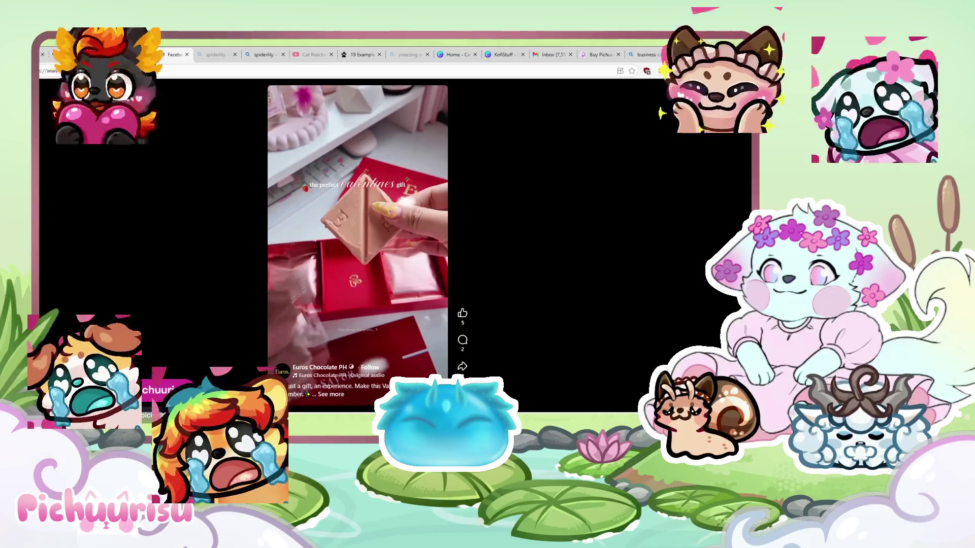
pyautogui.press('Escape')
# Scroll down through more WOW Hotels posts, then switch to the pink wallpaper sketch in PaintTool SAI
pyautogui.scroll(-5, 651, 281)
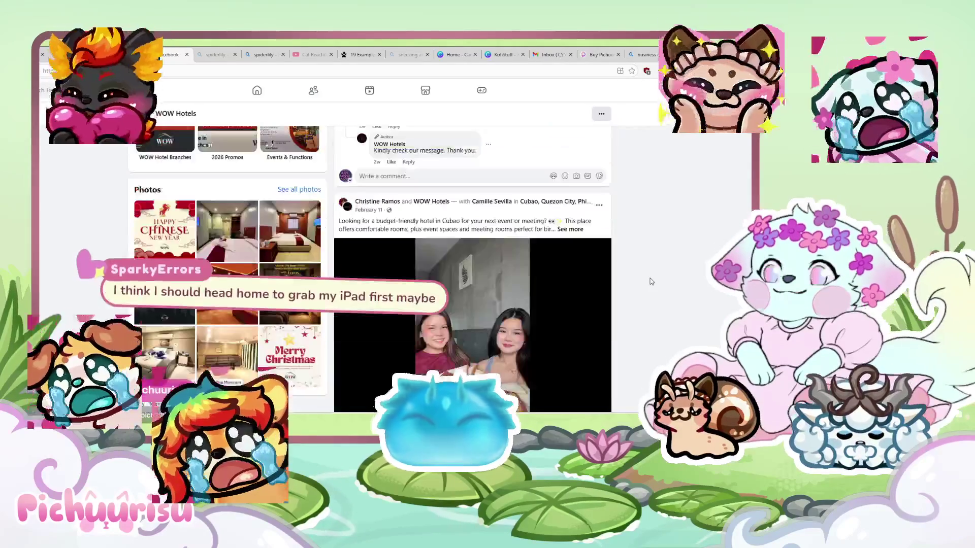
pyautogui.scroll(5, 651, 281)
pyautogui.scroll(-10, 652, 281)
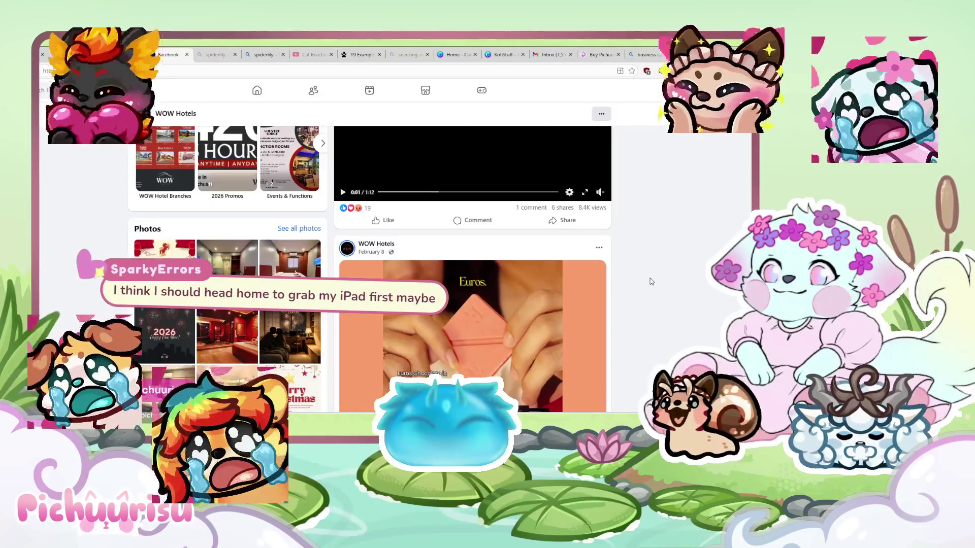
pyautogui.scroll(-3, 651, 281)
pyautogui.scroll(-6, 652, 281)
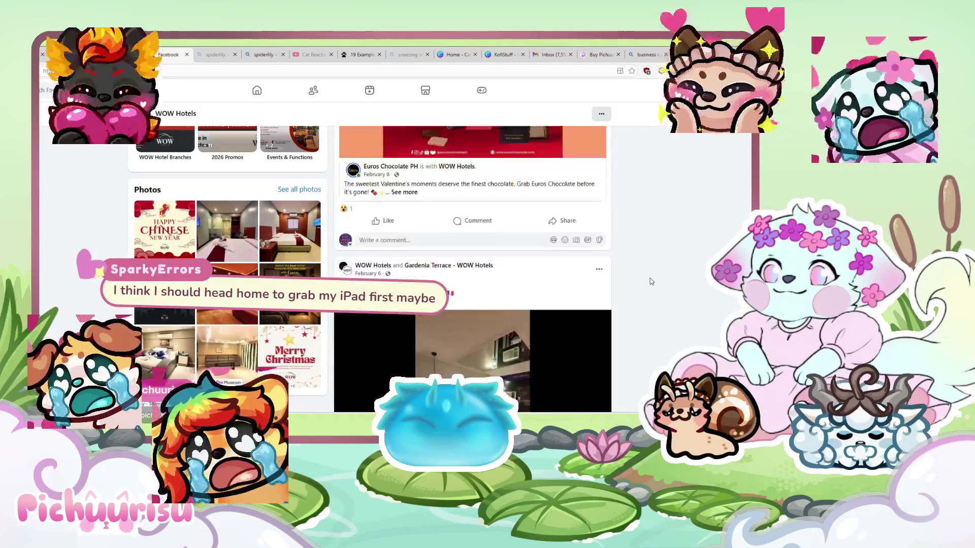
pyautogui.scroll(2, 595, 313)
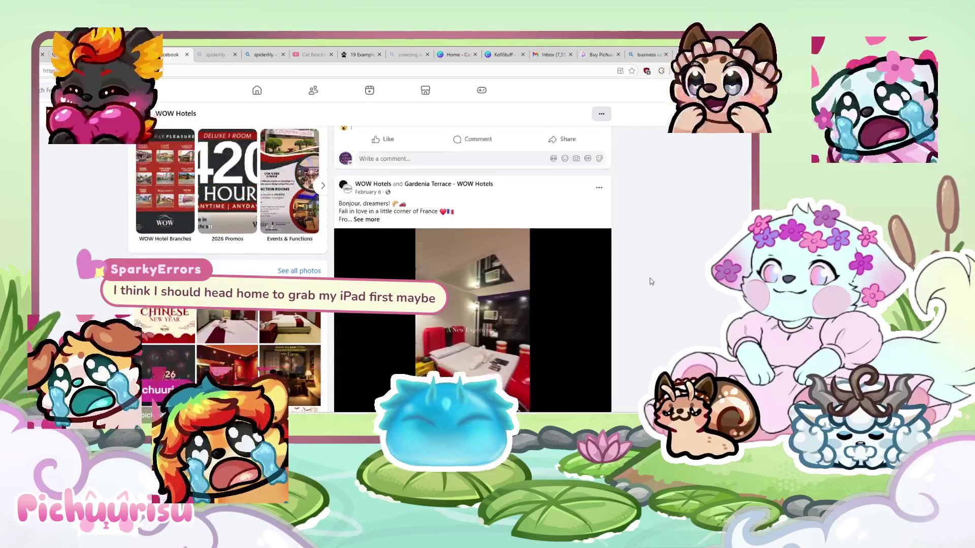
pyautogui.scroll(-15, 595, 313)
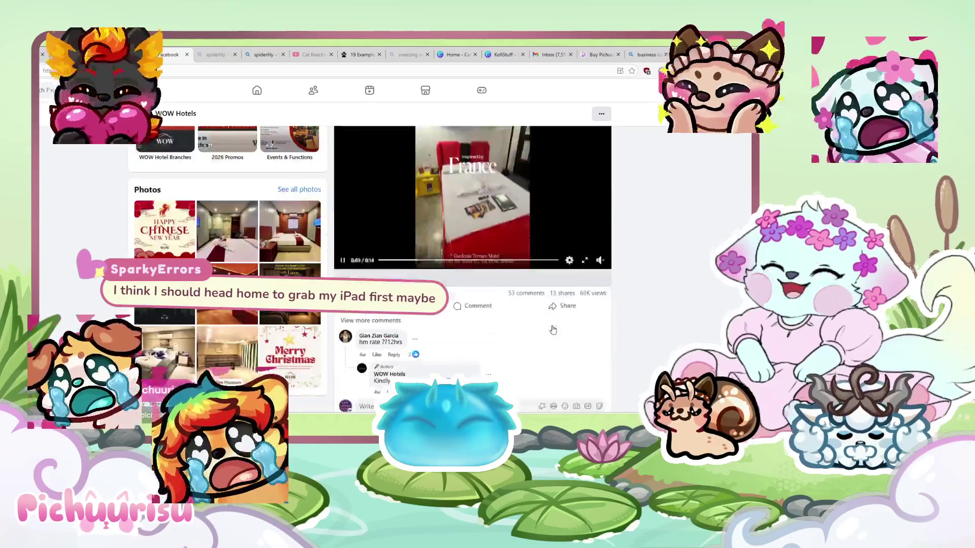
pyautogui.scroll(-5, 678, 323)
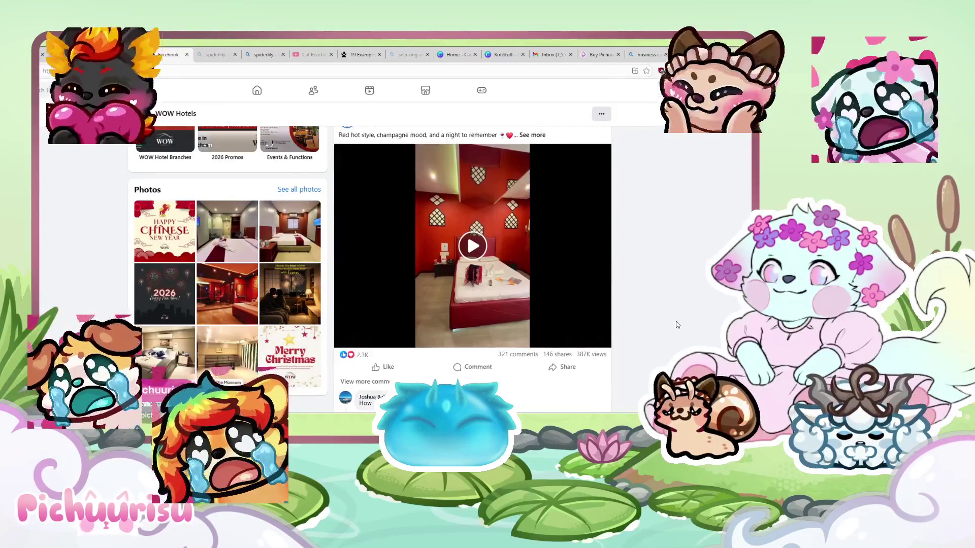
pyautogui.scroll(-10, 472, 269)
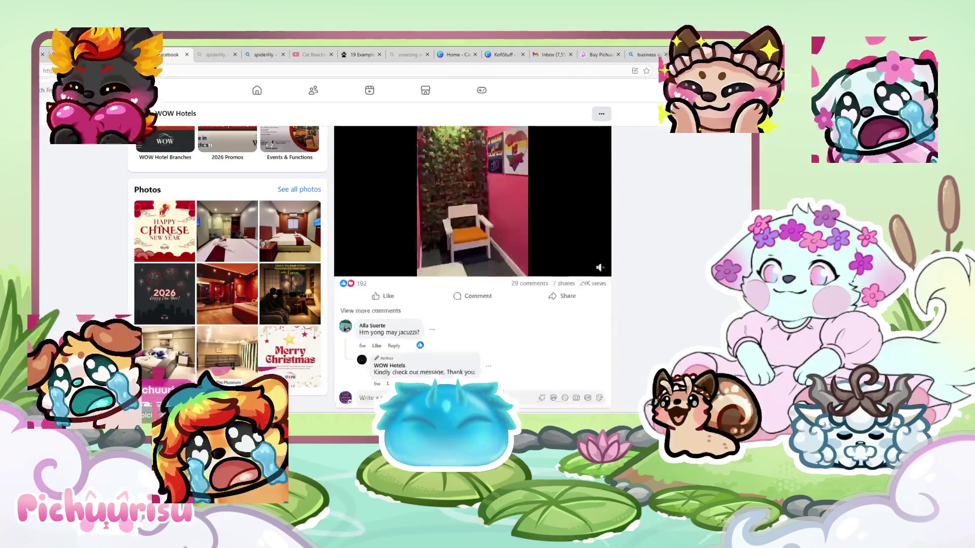
pyautogui.scroll(-10, 473, 270)
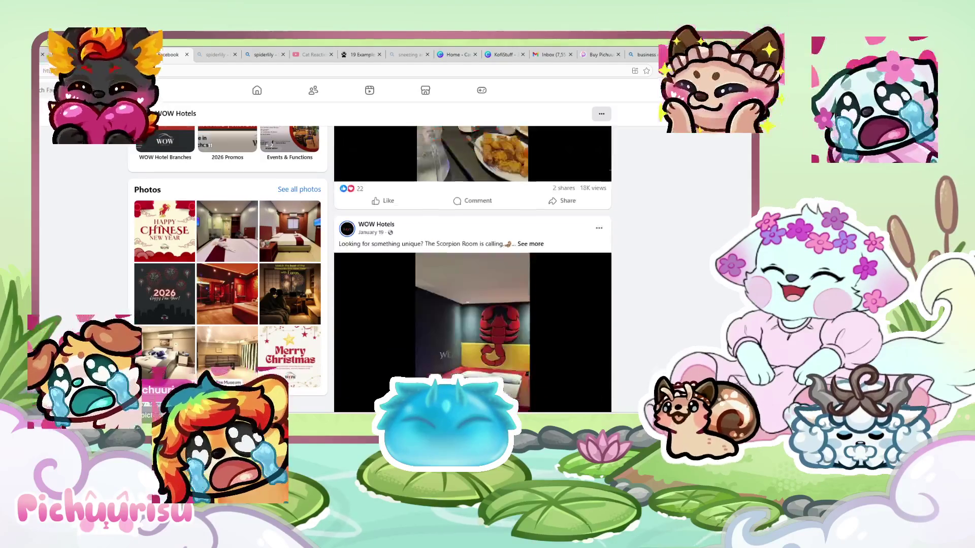
pyautogui.scroll(-2, 607, 297)
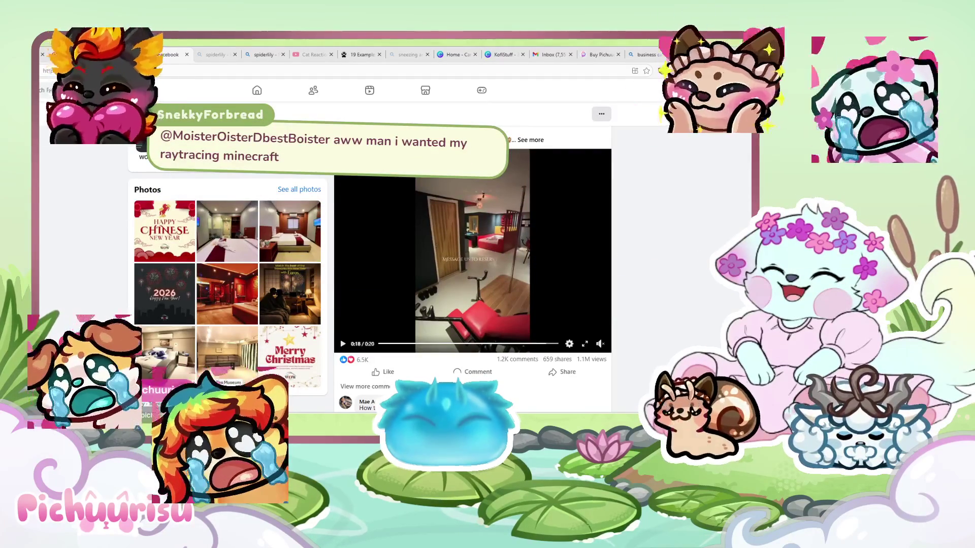
pyautogui.hotkey('alt', 'Tab')
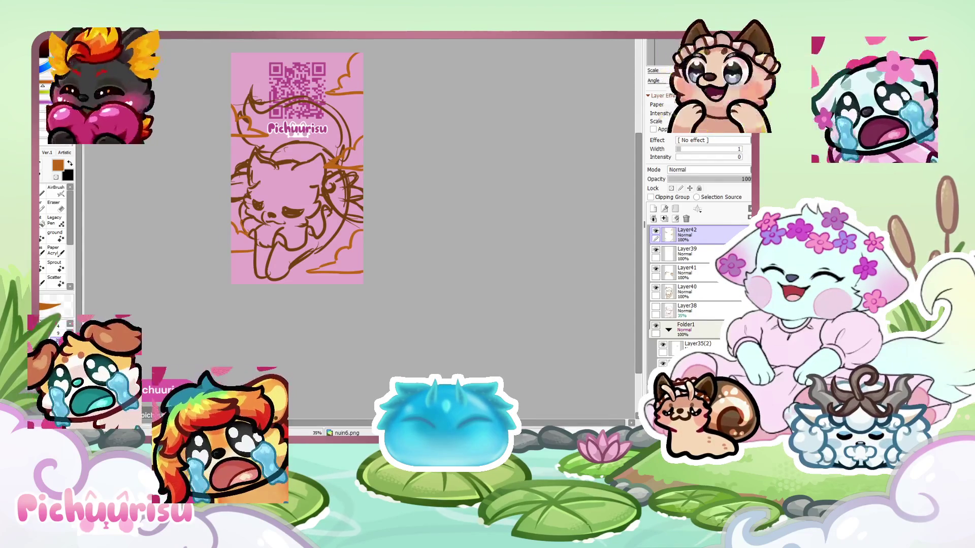
# Zoom in and draw heart-shaped eyes with orange accents on the sketched cat
pyautogui.scroll(2, 259, 132)
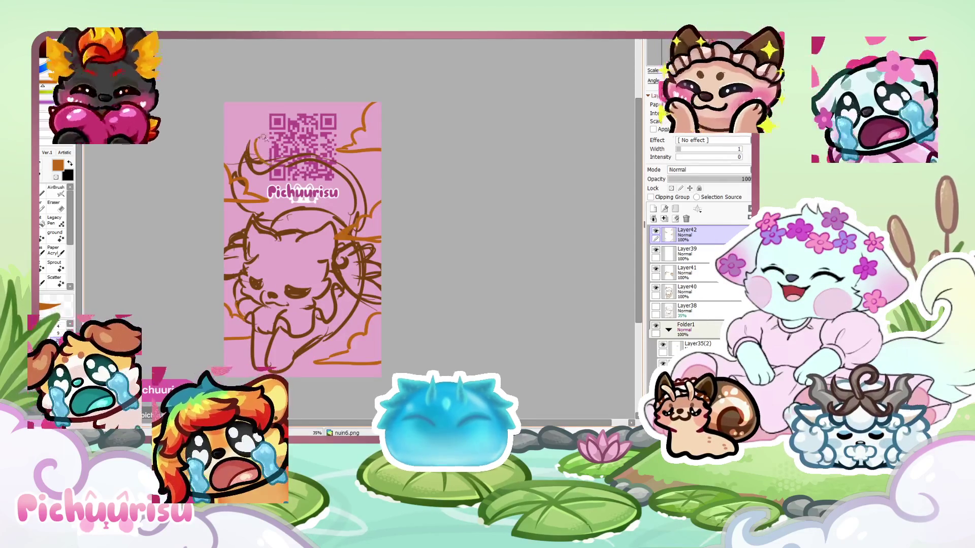
pyautogui.scroll(-1, 258, 136)
pyautogui.scroll(1, 274, 183)
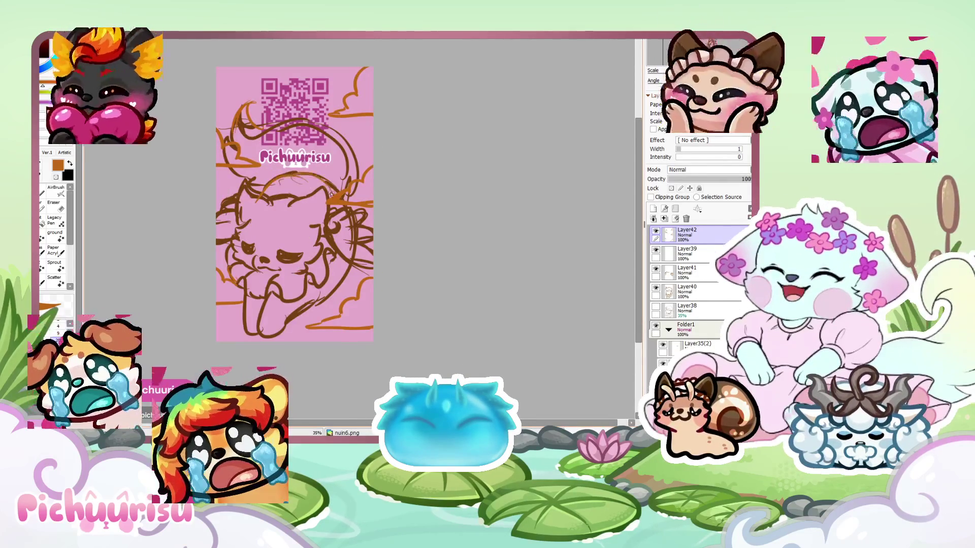
pyautogui.scroll(-2, 289, 226)
pyautogui.scroll(2, 289, 226)
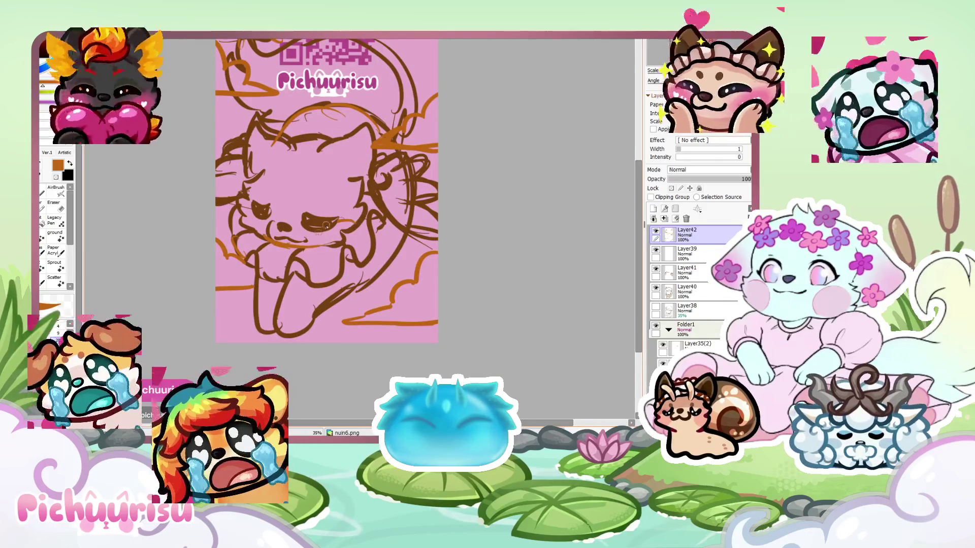
pyautogui.scroll(-2, 266, 219)
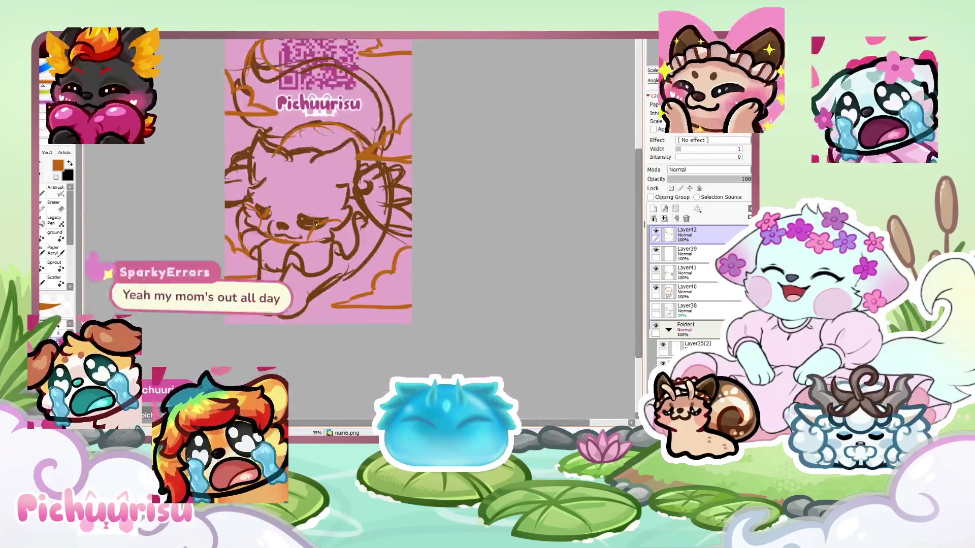
pyautogui.scroll(1, 305, 218)
pyautogui.moveTo(301, 226); pyautogui.dragTo(317, 219)
pyautogui.moveTo(256, 175)
pyautogui.mouseDown()
pyautogui.moveTo(256, 190)
pyautogui.moveTo(254, 175)
pyautogui.mouseUp()
pyautogui.moveTo(297, 200); pyautogui.dragTo(319, 189)
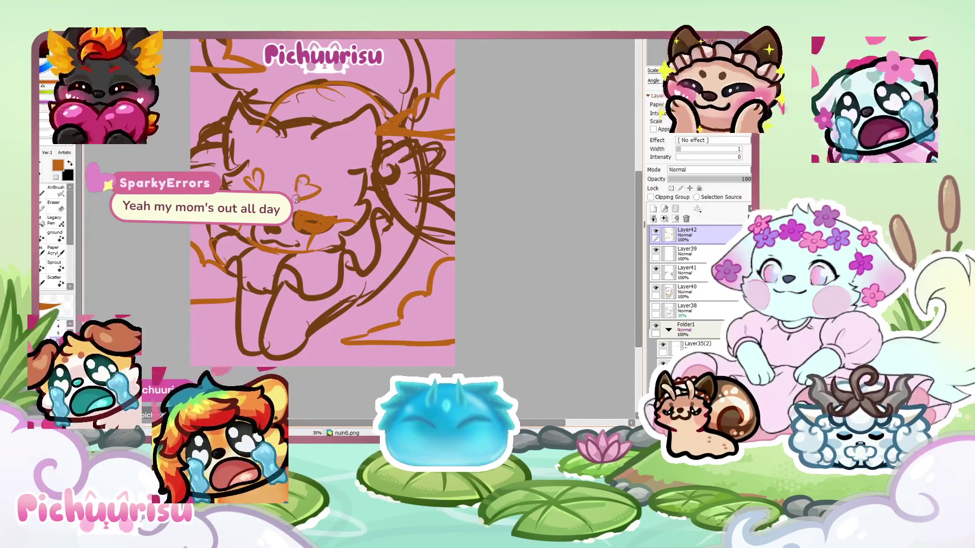
# Select Layer40 and set its opacity to 49%
pyautogui.scroll(-2, 274, 228)
pyautogui.scroll(3, 274, 228)
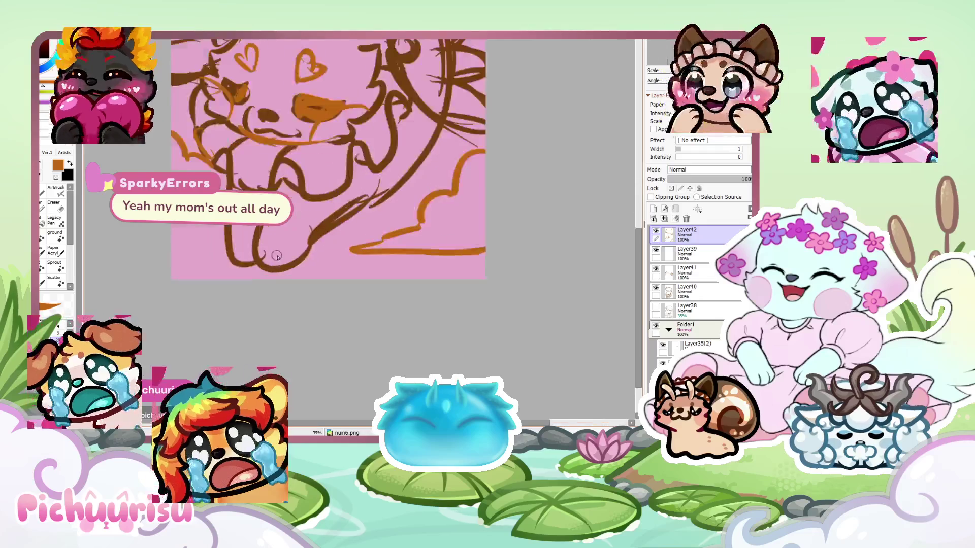
pyautogui.scroll(-3, 312, 262)
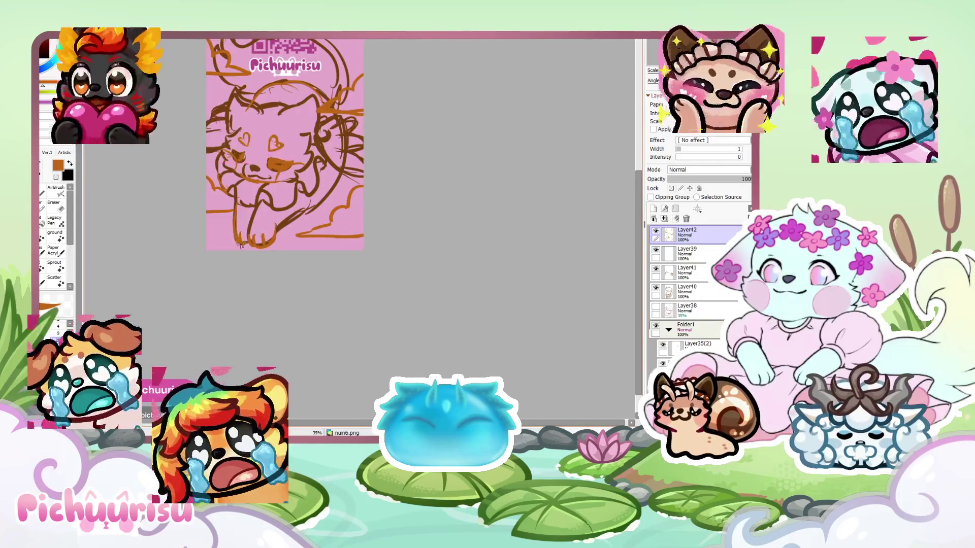
pyautogui.scroll(-3, 252, 163)
pyautogui.scroll(3, 252, 163)
pyautogui.scroll(-3, 253, 163)
pyautogui.scroll(2, 246, 127)
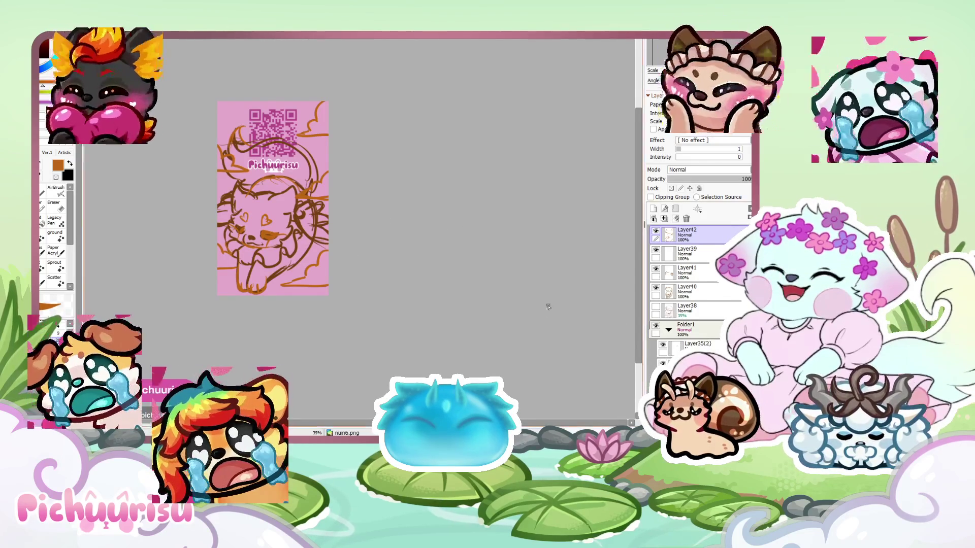
pyautogui.scroll(-3, 686, 264)
pyautogui.click(686, 233)
pyautogui.click(697, 179)
pyautogui.click(709, 179)
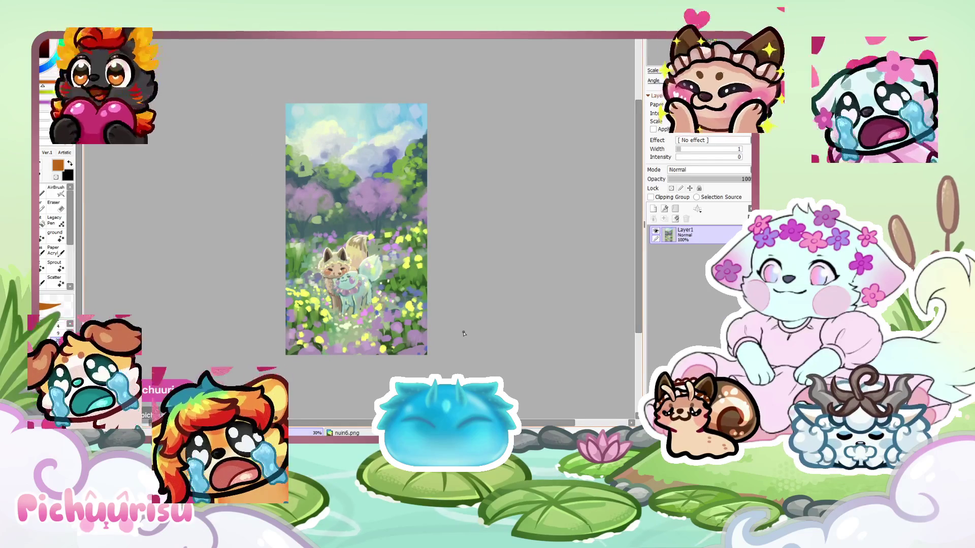
# Zoom in and out on the meadow painting of two cats among purple and yellow flowers
pyautogui.scroll(1, 464, 334)
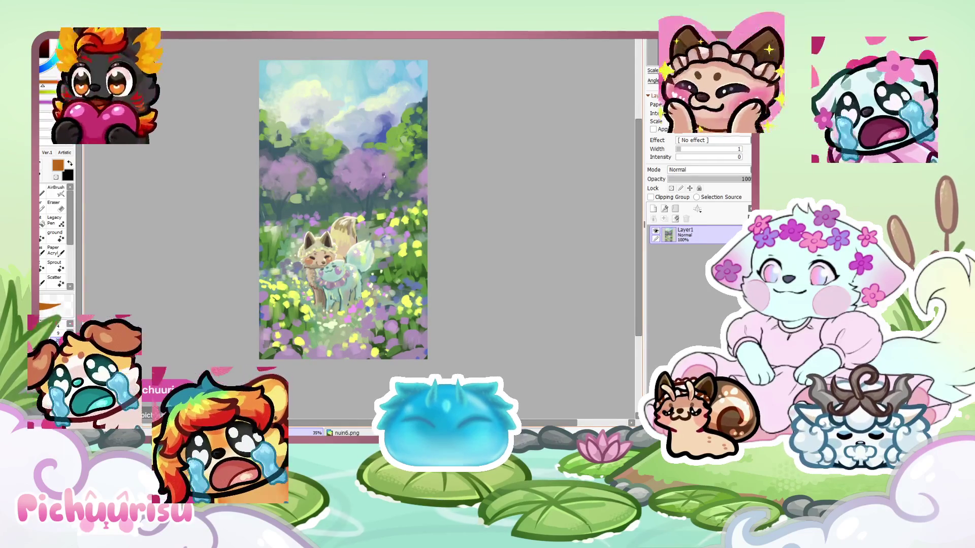
pyautogui.scroll(-2, 287, 106)
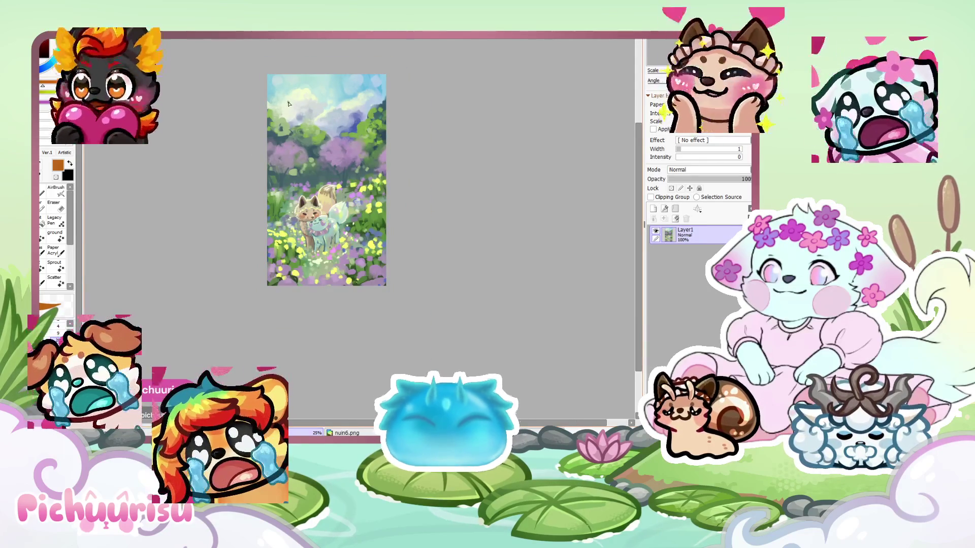
pyautogui.scroll(2, 292, 102)
pyautogui.scroll(-2, 369, 169)
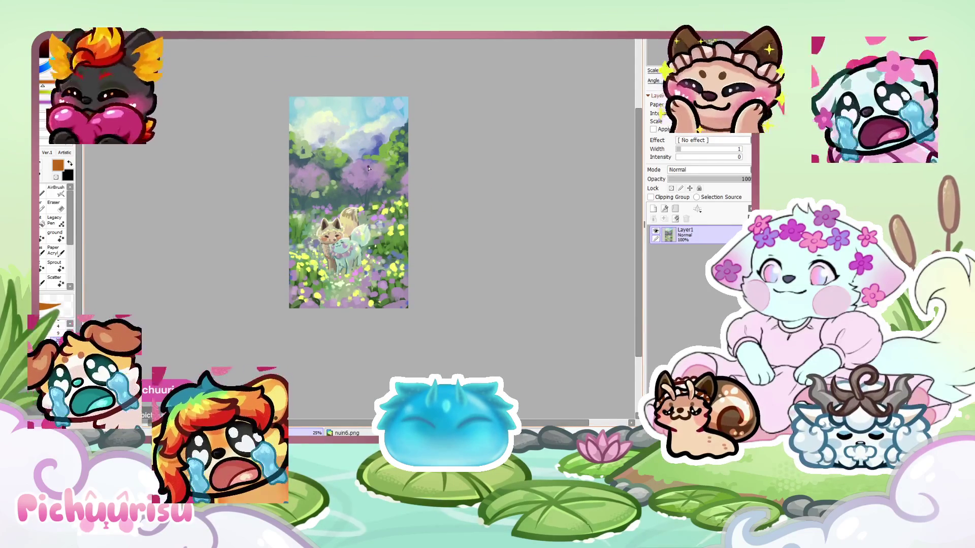
pyautogui.scroll(2, 369, 169)
pyautogui.scroll(-2, 370, 168)
pyautogui.scroll(1, 369, 168)
pyautogui.scroll(1, 368, 168)
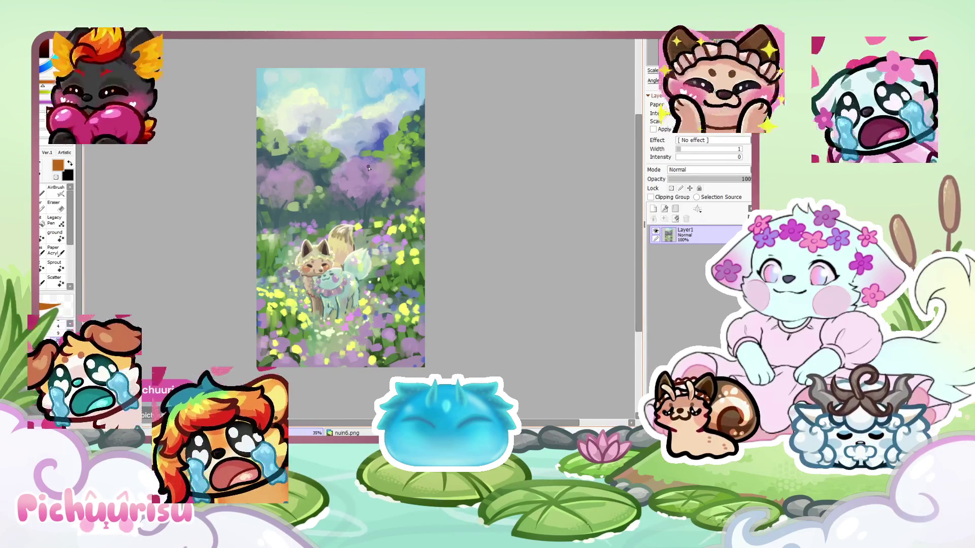
pyautogui.scroll(-2, 368, 168)
pyautogui.scroll(3, 368, 168)
pyautogui.scroll(-1, 368, 168)
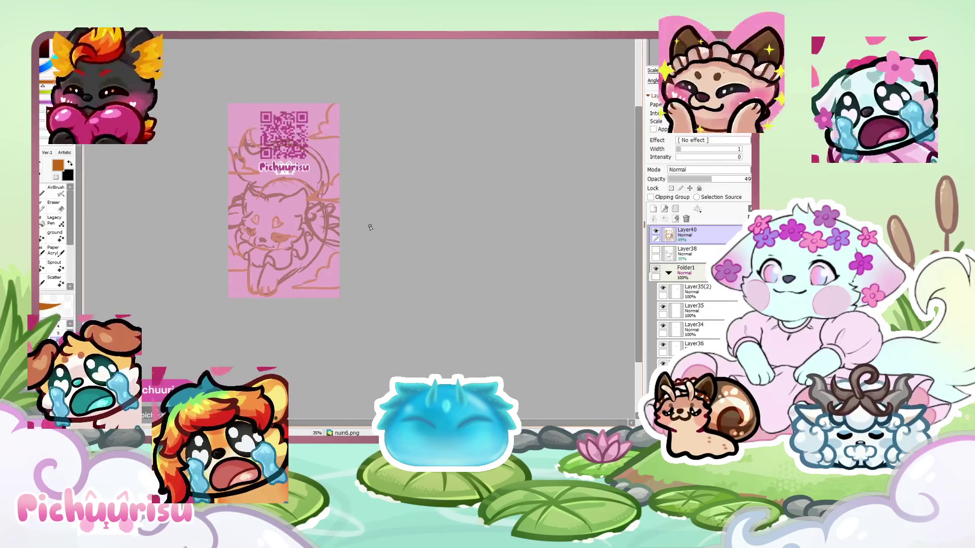
# Lower Layer40's opacity to 45 and add Layer41 above it, testing then undoing a black stroke
pyautogui.moveTo(710, 179); pyautogui.dragTo(711, 182)
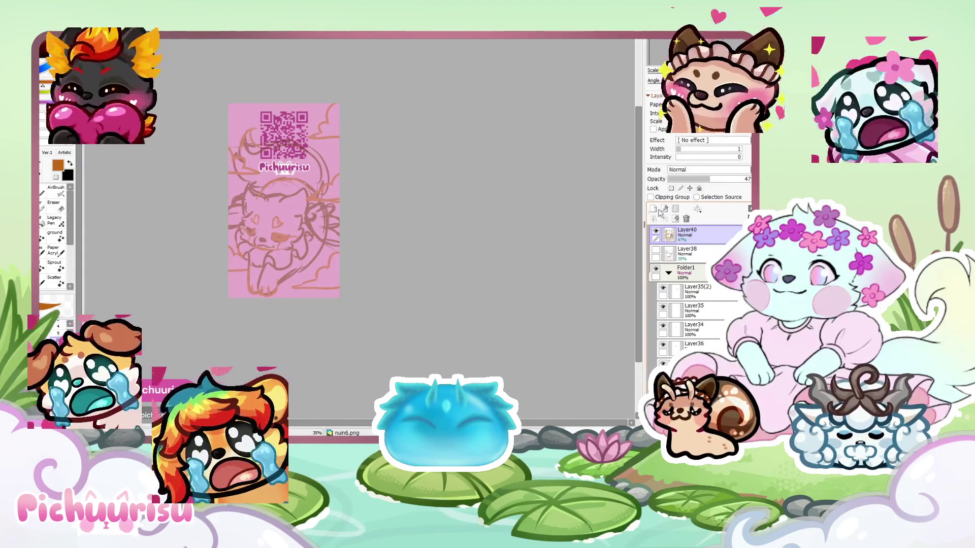
pyautogui.click(654, 209)
pyautogui.scroll(8, 359, 197)
pyautogui.moveTo(223, 214)
pyautogui.mouseDown()
pyautogui.moveTo(246, 189)
pyautogui.moveTo(416, 135)
pyautogui.moveTo(386, 378)
pyautogui.mouseUp()
pyautogui.scroll(-5, 370, 229)
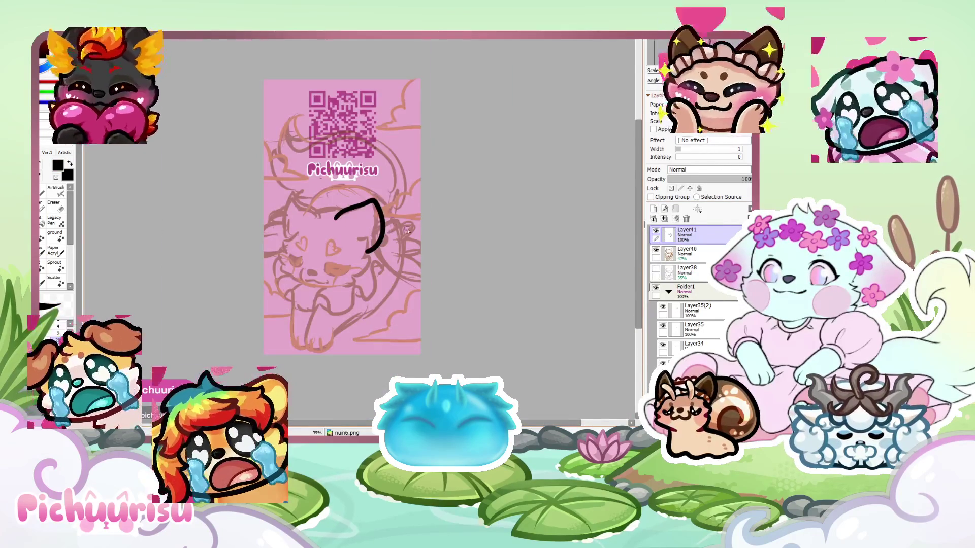
pyautogui.scroll(3, 133, 254)
pyautogui.hotkey('ctrl', 'z')
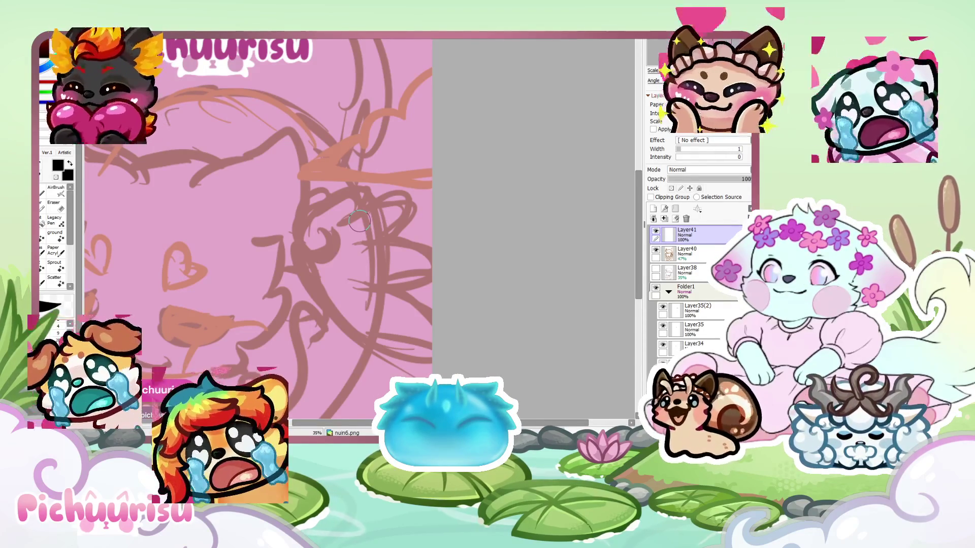
pyautogui.scroll(-5, 359, 221)
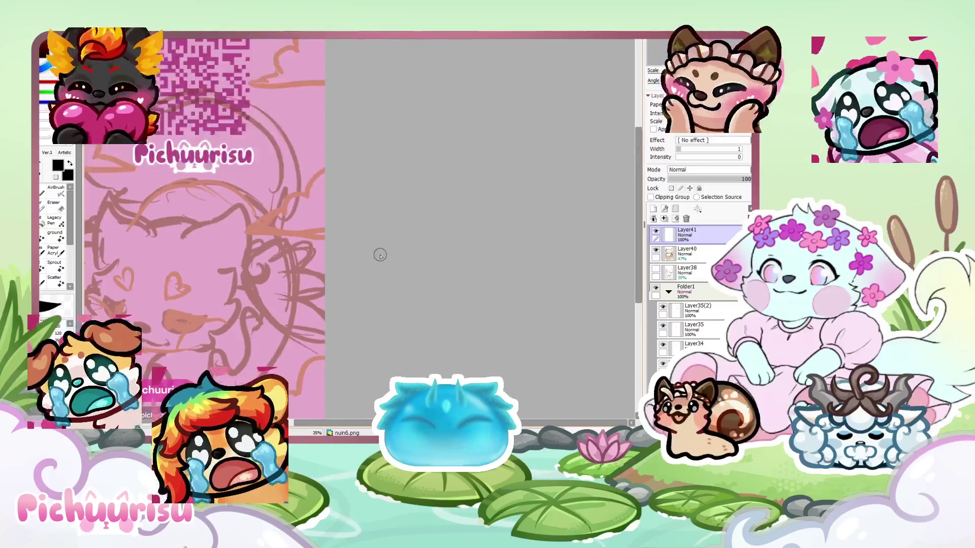
# Draw the cat's black ear outlines on Layer41, undoing and redrawing unsatisfying strokes several times
pyautogui.scroll(5, 315, 203)
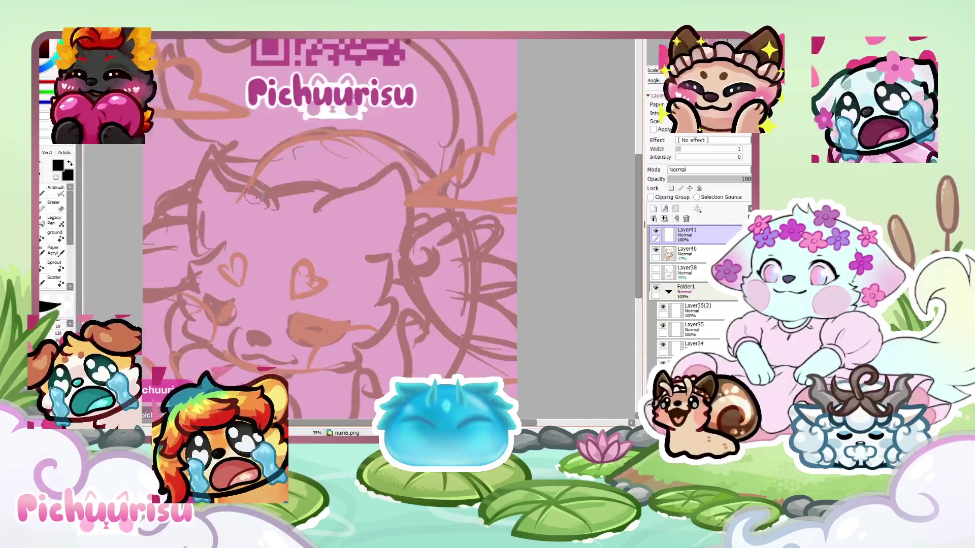
pyautogui.moveTo(316, 202)
pyautogui.mouseDown()
pyautogui.moveTo(312, 194)
pyautogui.moveTo(475, 224)
pyautogui.moveTo(416, 333)
pyautogui.mouseUp()
pyautogui.scroll(-5, 386, 228)
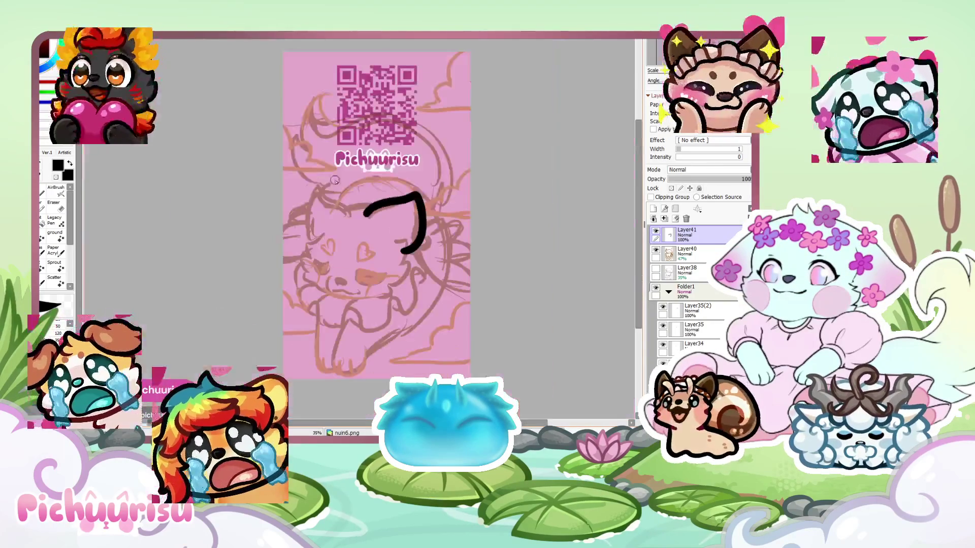
pyautogui.scroll(4, 369, 236)
pyautogui.hotkey('ctrl', 'z')
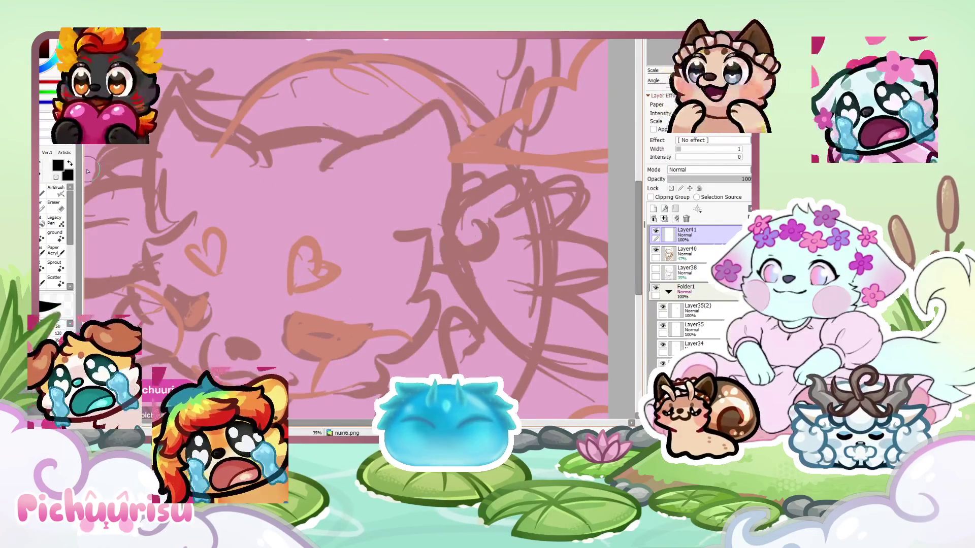
pyautogui.moveTo(306, 178)
pyautogui.mouseDown()
pyautogui.moveTo(311, 170)
pyautogui.moveTo(473, 144)
pyautogui.moveTo(424, 274)
pyautogui.mouseUp()
pyautogui.moveTo(269, 164)
pyautogui.mouseDown()
pyautogui.moveTo(203, 73)
pyautogui.moveTo(160, 233)
pyautogui.mouseUp()
pyautogui.hotkey('ctrl', 'z')
pyautogui.hotkey('ctrl', 'z')
pyautogui.moveTo(321, 175)
pyautogui.mouseDown()
pyautogui.moveTo(336, 158)
pyautogui.moveTo(465, 221)
pyautogui.moveTo(419, 272)
pyautogui.mouseUp()
pyautogui.moveTo(268, 162)
pyautogui.mouseDown()
pyautogui.moveTo(212, 94)
pyautogui.moveTo(152, 233)
pyautogui.mouseUp()
pyautogui.hotkey('ctrl', 'z')
pyautogui.moveTo(272, 165)
pyautogui.mouseDown()
pyautogui.moveTo(228, 119)
pyautogui.moveTo(167, 232)
pyautogui.mouseUp()
pyautogui.hotkey('ctrl', 'z')
pyautogui.moveTo(272, 165)
pyautogui.mouseDown()
pyautogui.moveTo(211, 98)
pyautogui.moveTo(168, 237)
pyautogui.mouseUp()
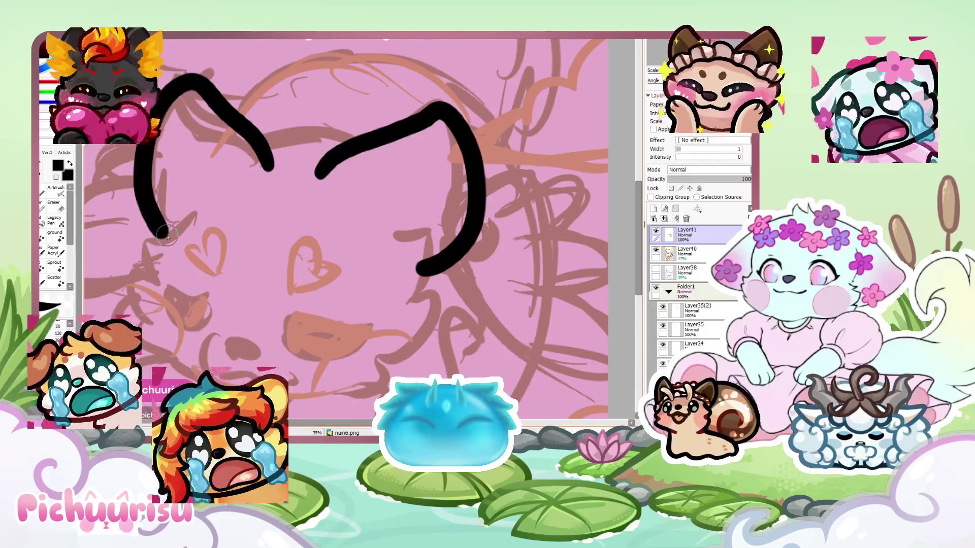
pyautogui.scroll(-5, 200, 143)
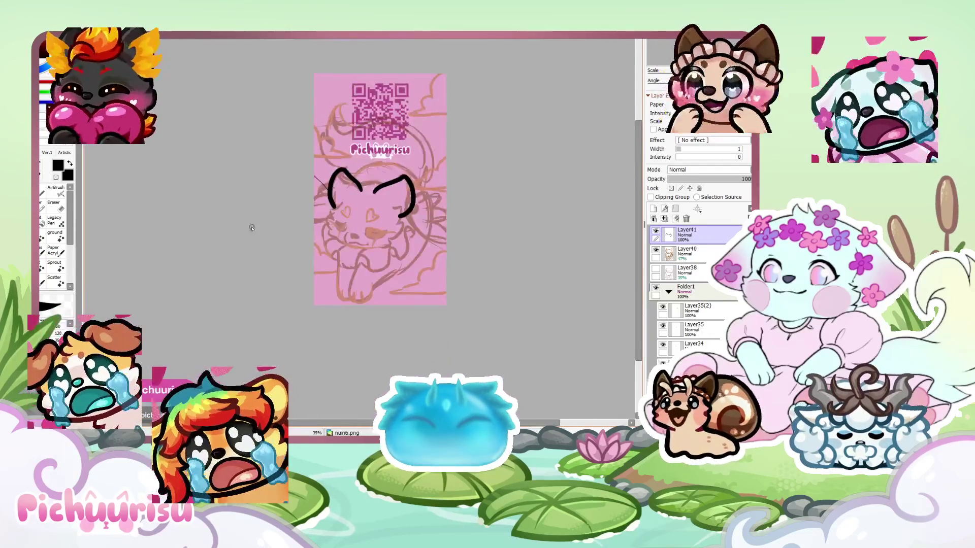
pyautogui.scroll(1, 289, 239)
# Clear the ear strokes and redraw both ears, joining the left ear to the right
pyautogui.click(675, 218)
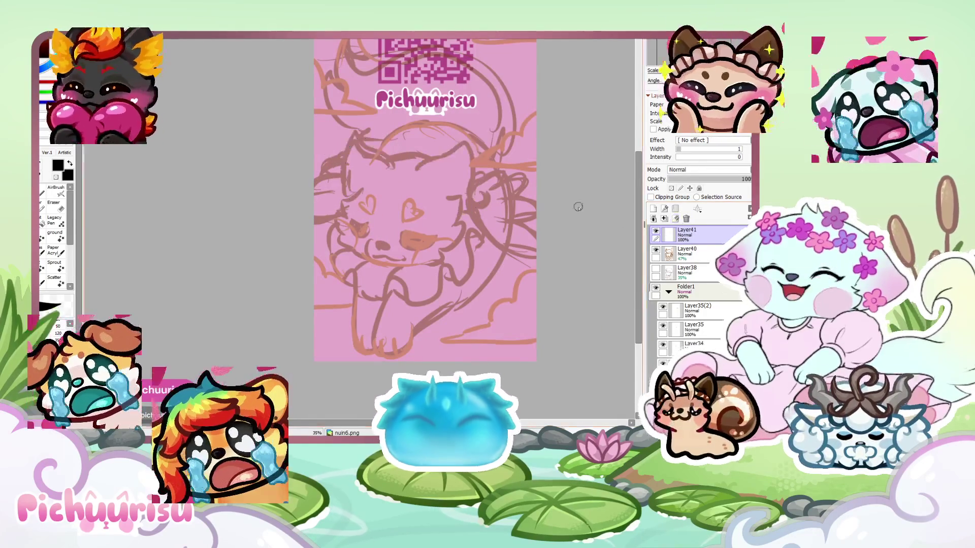
pyautogui.scroll(2, 525, 188)
pyautogui.scroll(2, 526, 187)
pyautogui.scroll(1, 203, 152)
pyautogui.moveTo(206, 135)
pyautogui.mouseDown()
pyautogui.moveTo(386, 65)
pyautogui.moveTo(358, 269)
pyautogui.mouseUp()
pyautogui.scroll(-3, 363, 214)
pyautogui.scroll(3, 363, 213)
pyautogui.scroll(1, 315, 209)
pyautogui.moveTo(348, 217)
pyautogui.mouseDown()
pyautogui.moveTo(300, 178)
pyautogui.moveTo(173, 132)
pyautogui.moveTo(190, 325)
pyautogui.mouseUp()
pyautogui.scroll(2, 283, 220)
pyautogui.moveTo(312, 170); pyautogui.dragTo(516, 191)
pyautogui.scroll(-4, 516, 191)
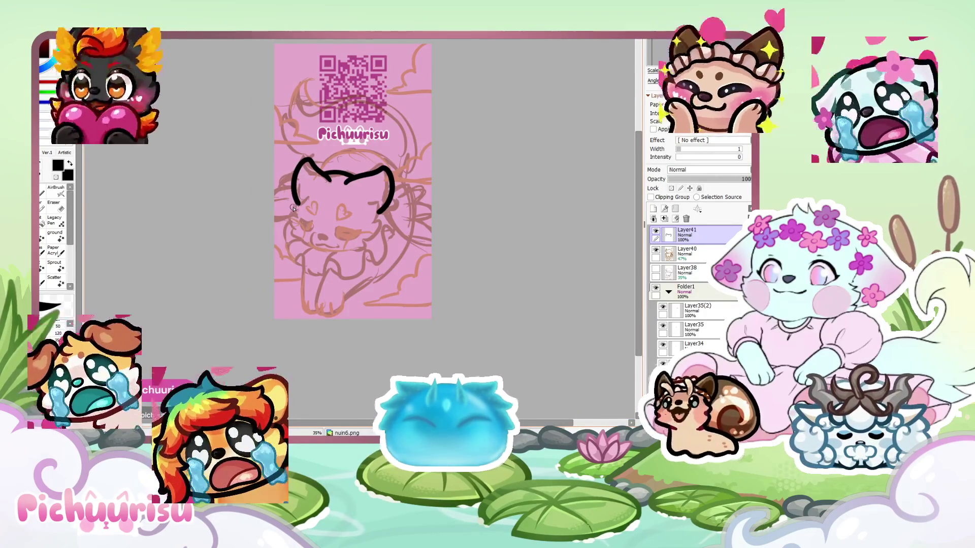
pyautogui.scroll(5, 293, 207)
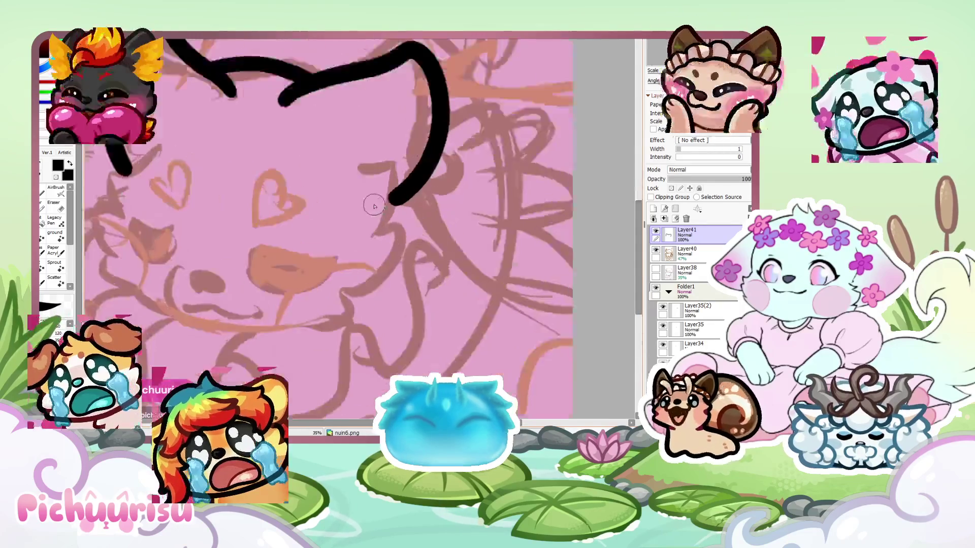
# Draw fluffy cheek fur curves on the right and left sides of the cat's head
pyautogui.moveTo(356, 171); pyautogui.dragTo(356, 247)
pyautogui.moveTo(400, 236)
pyautogui.mouseDown()
pyautogui.moveTo(317, 355)
pyautogui.moveTo(330, 389)
pyautogui.mouseUp()
pyautogui.scroll(-5, 276, 186)
pyautogui.scroll(5, 276, 185)
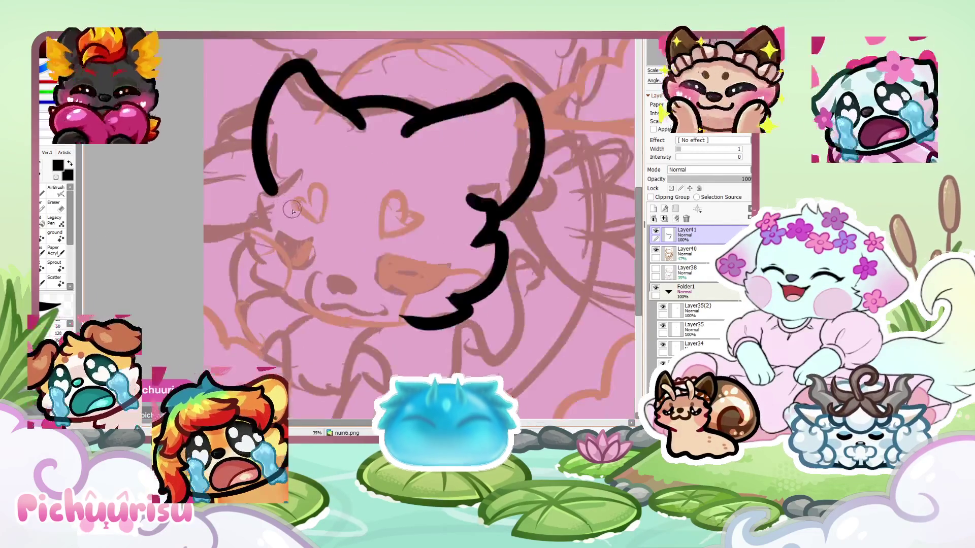
pyautogui.moveTo(241, 193); pyautogui.dragTo(267, 243)
pyautogui.moveTo(229, 293); pyautogui.dragTo(300, 340)
pyautogui.scroll(-5, 278, 204)
pyautogui.scroll(5, 277, 204)
# With the Eraser, trim the cheek stroke's lower-left tip and a stray stroke tip near the heart
pyautogui.press('e')
pyautogui.scroll(3, 308, 222)
pyautogui.moveTo(309, 297); pyautogui.dragTo(267, 289)
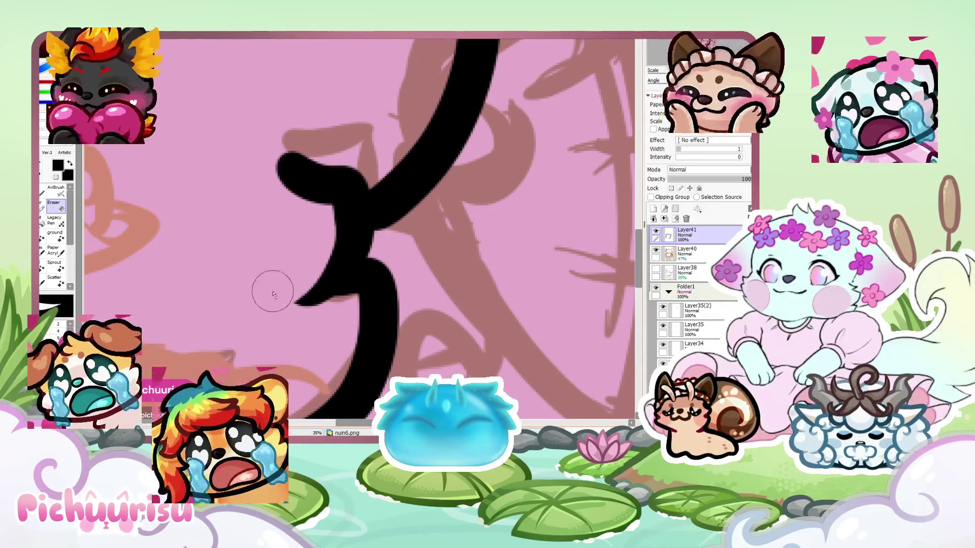
pyautogui.scroll(-5, 267, 290)
pyautogui.scroll(5, 329, 213)
pyautogui.scroll(-5, 219, 309)
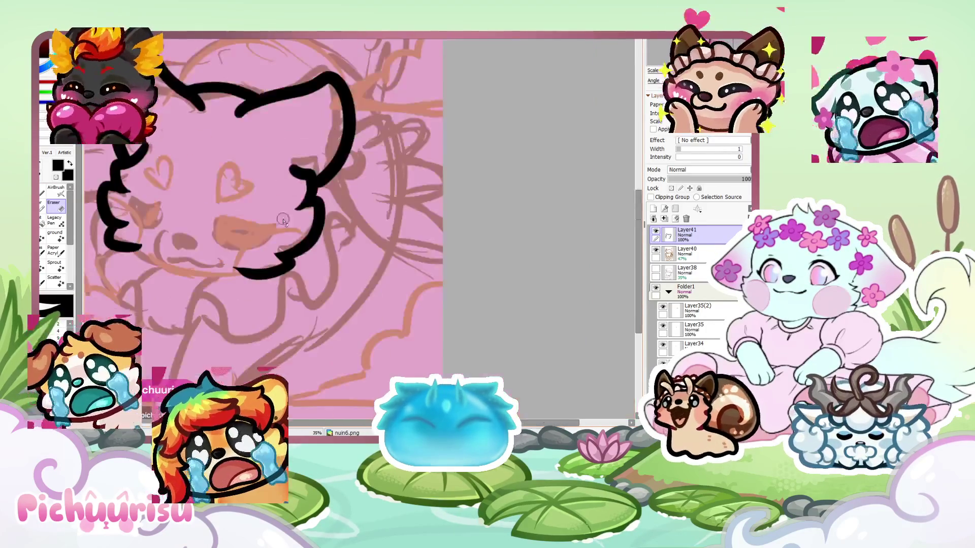
pyautogui.scroll(7, 294, 163)
pyautogui.moveTo(294, 163); pyautogui.dragTo(253, 165)
pyautogui.scroll(-5, 254, 165)
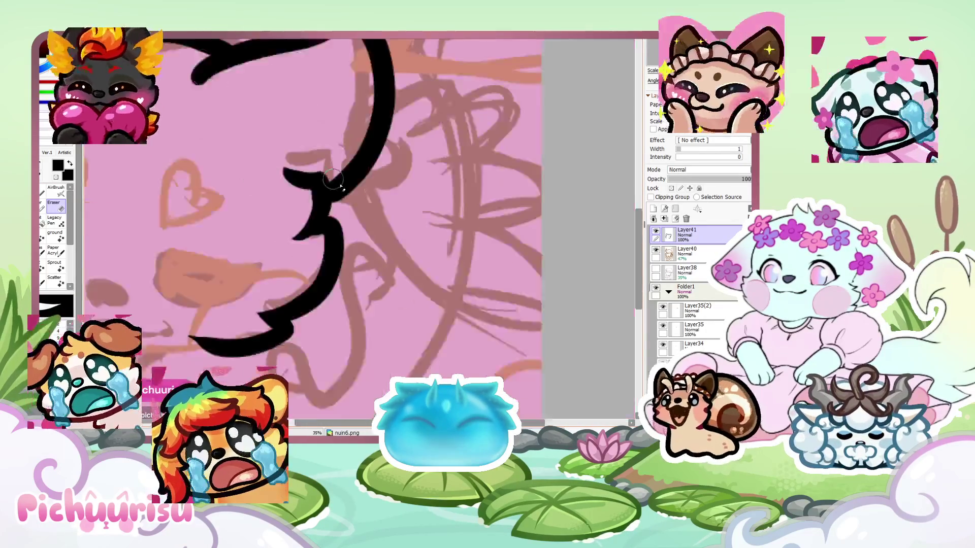
pyautogui.scroll(6, 200, 265)
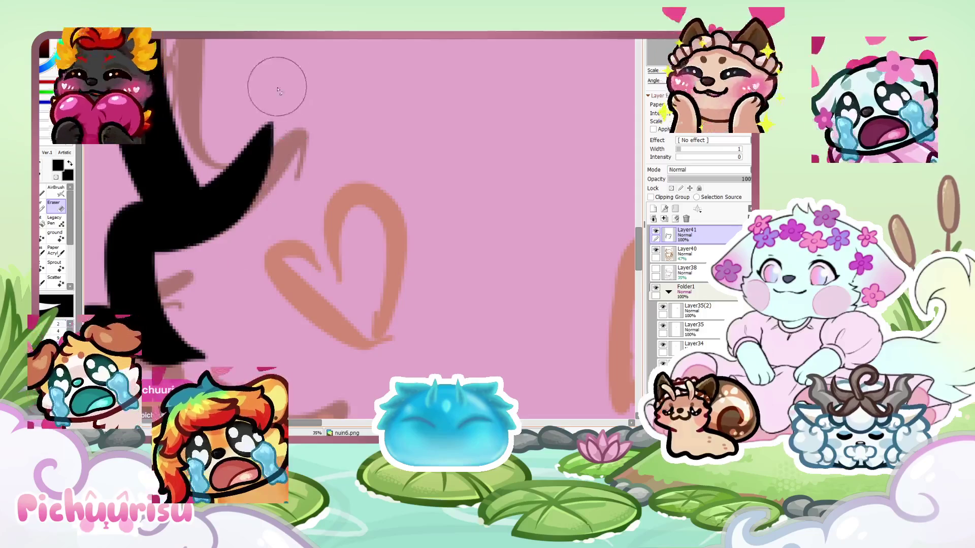
pyautogui.scroll(-4, 279, 87)
pyautogui.scroll(5, 221, 191)
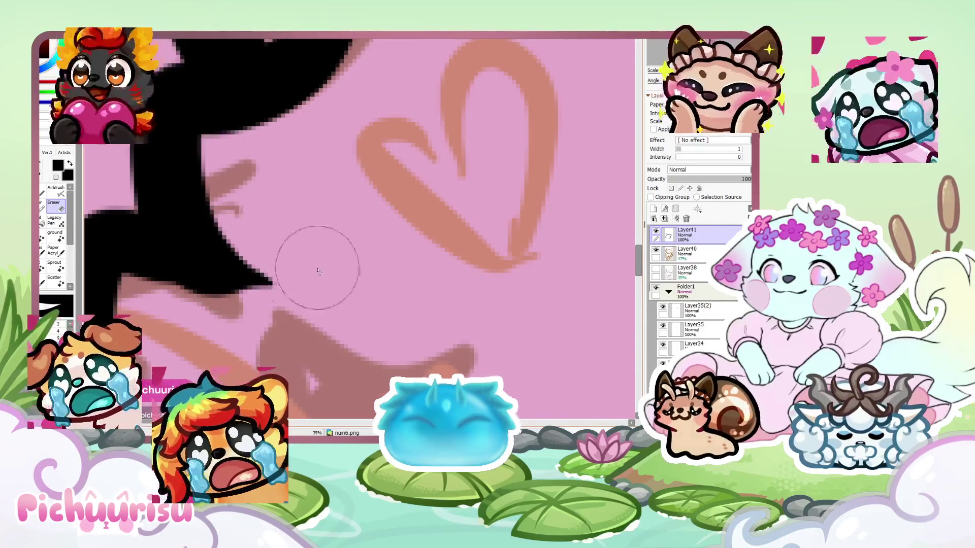
pyautogui.scroll(-2, 224, 271)
pyautogui.scroll(2, 222, 269)
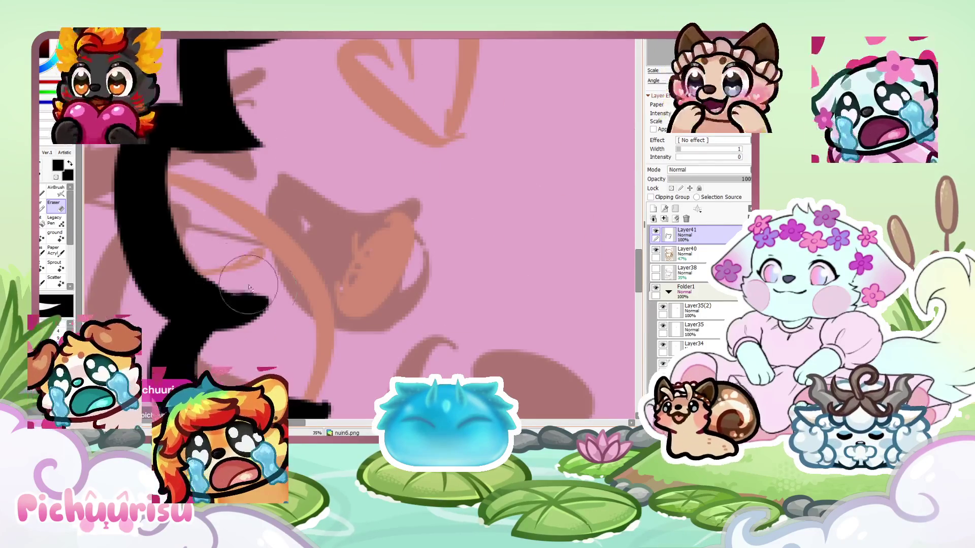
pyautogui.scroll(-3, 305, 222)
pyautogui.scroll(3, 304, 221)
pyautogui.scroll(-4, 322, 244)
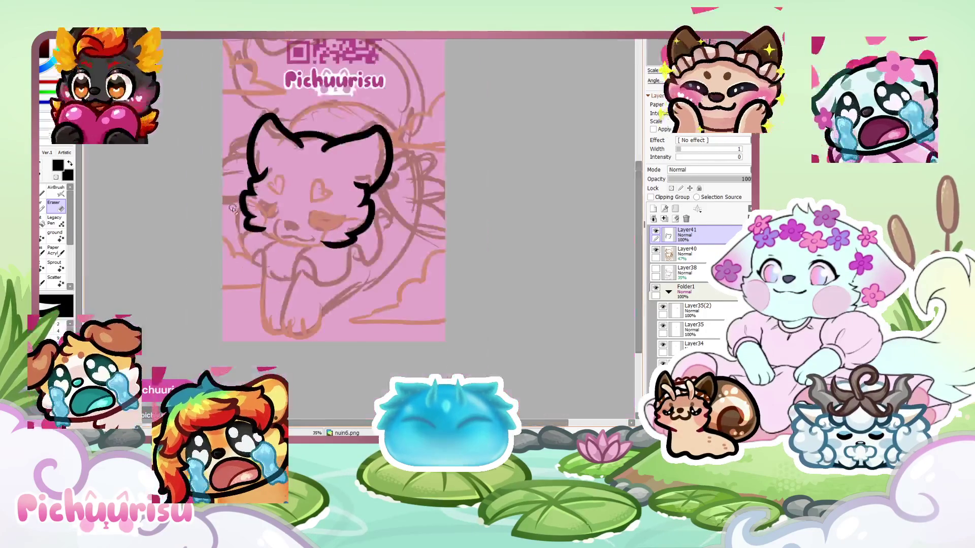
pyautogui.scroll(1, 262, 188)
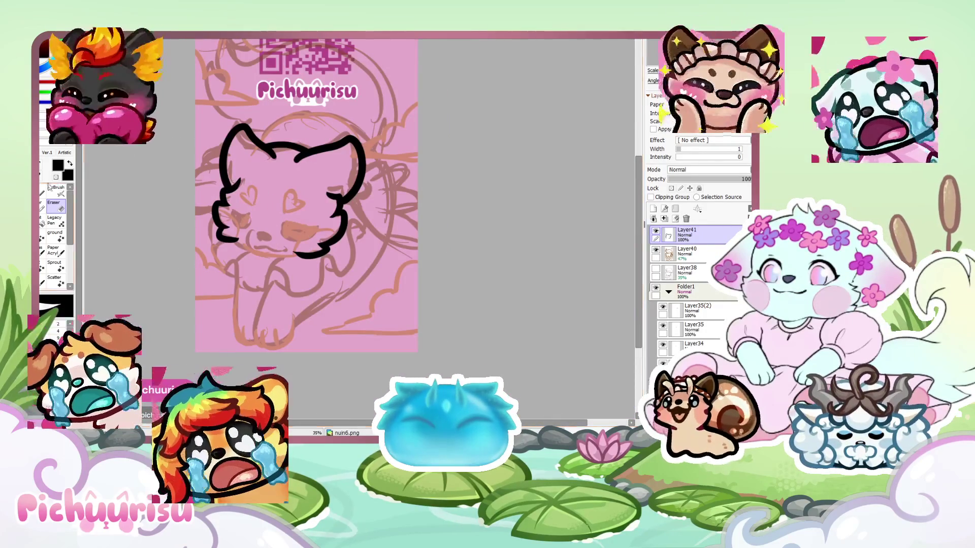
pyautogui.scroll(1, 249, 162)
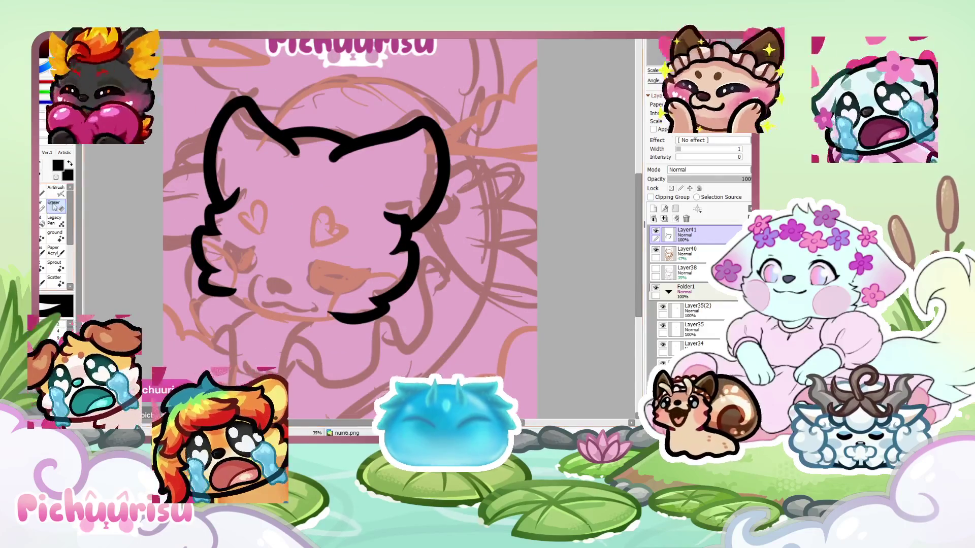
pyautogui.scroll(2, 224, 175)
pyautogui.scroll(-4, 228, 214)
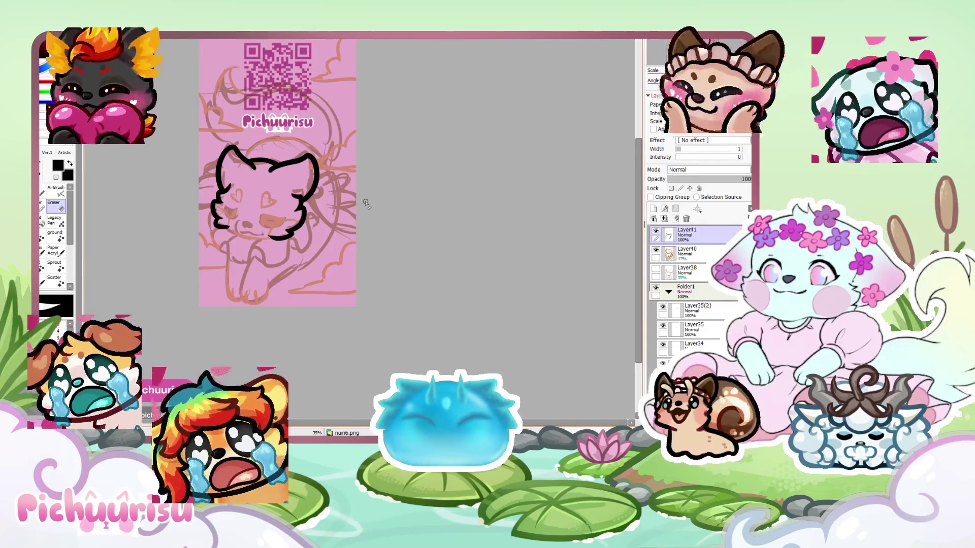
# Erase the overshooting black line where the ear strokes meet
pyautogui.click(45, 195)
pyautogui.scroll(5, 281, 218)
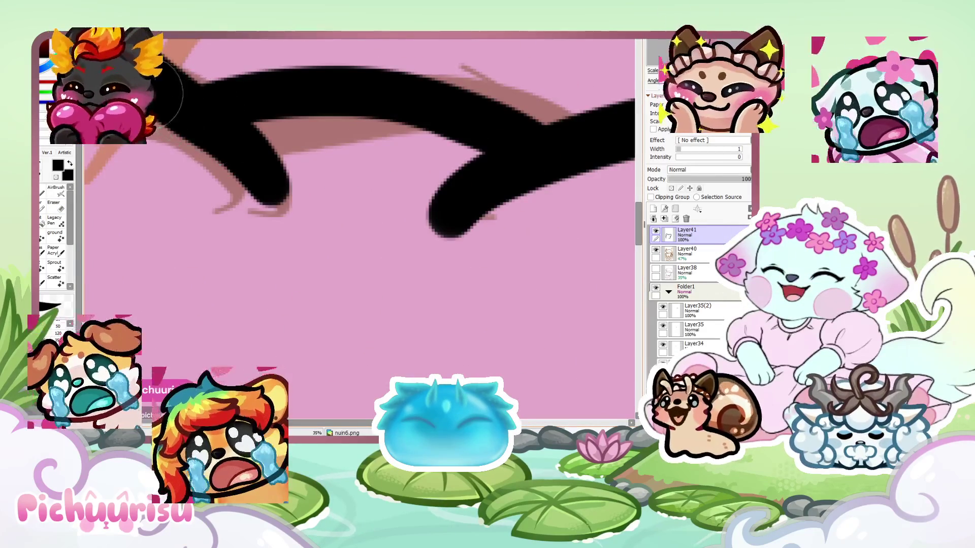
pyautogui.scroll(-5, 226, 140)
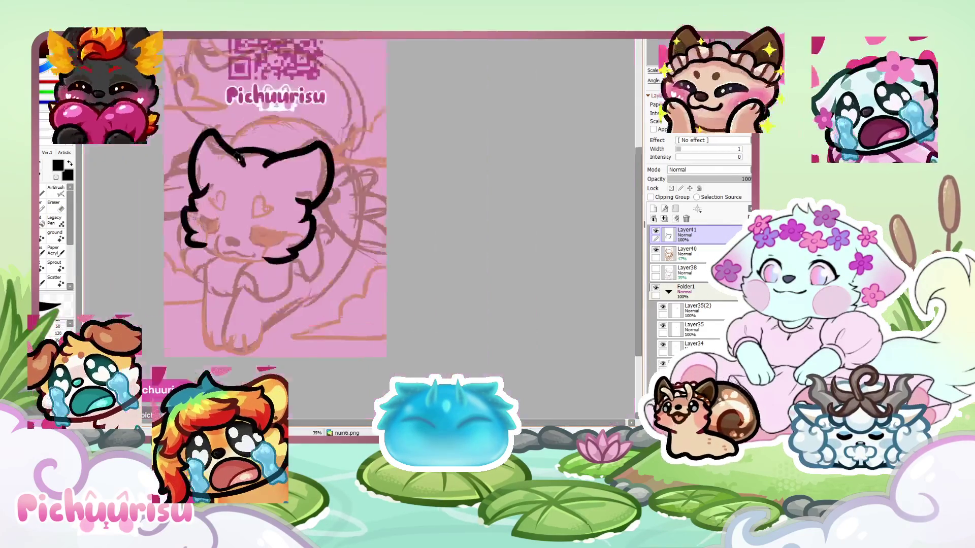
pyautogui.scroll(5, 235, 138)
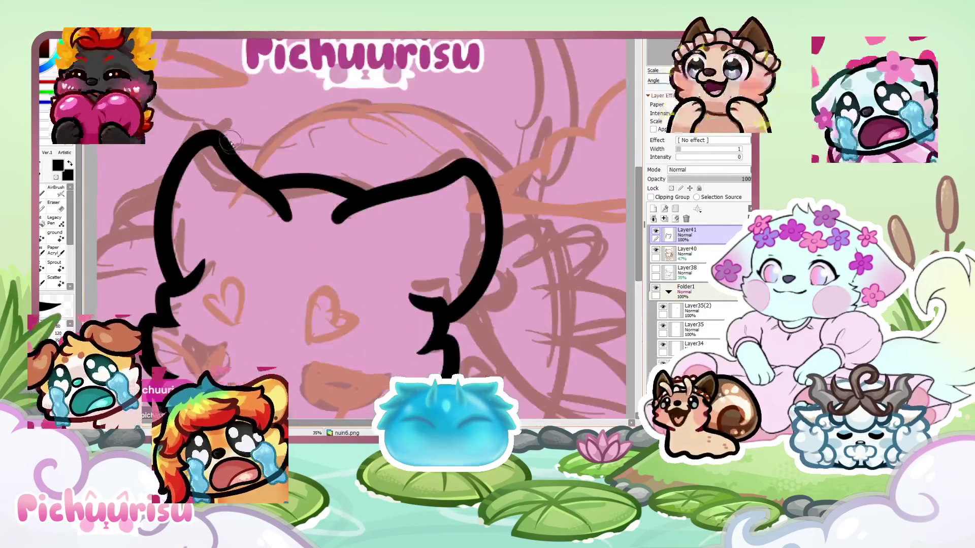
pyautogui.press('e')
pyautogui.scroll(3, 297, 203)
pyautogui.moveTo(272, 218); pyautogui.dragTo(235, 207)
pyautogui.scroll(-2, 259, 161)
pyautogui.scroll(-5, 259, 161)
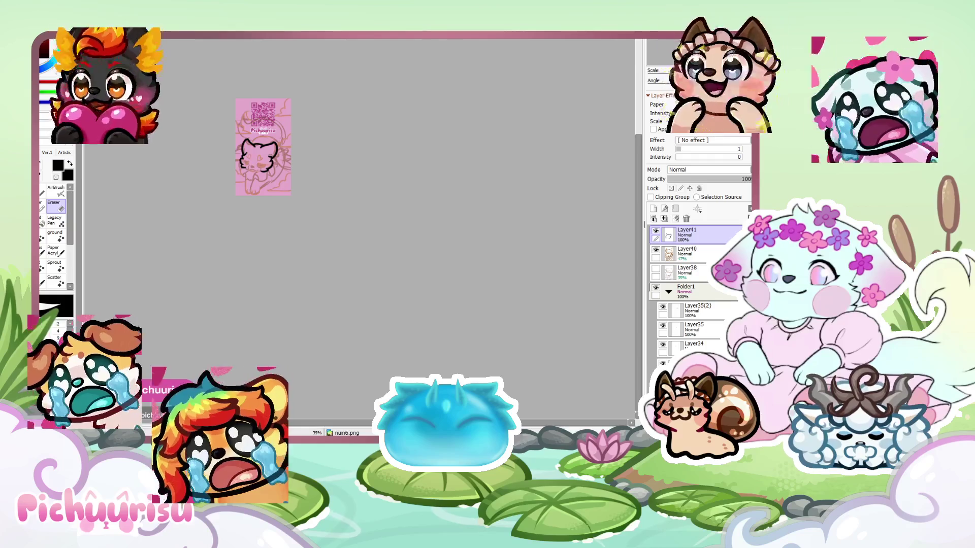
pyautogui.hotkey('ctrl', 'Tab')
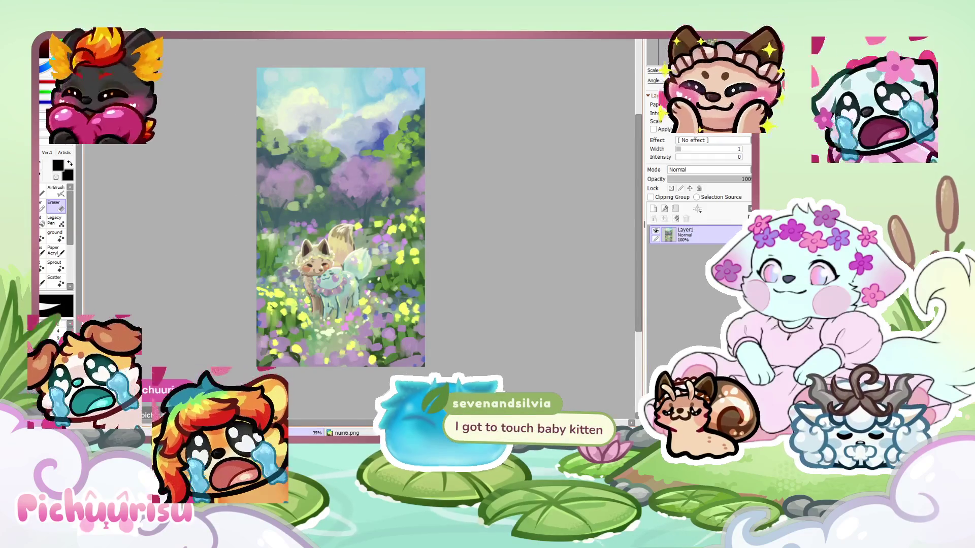
pyautogui.hotkey('ctrl', 'Tab')
pyautogui.hotkey('ctrl', 'Tab')
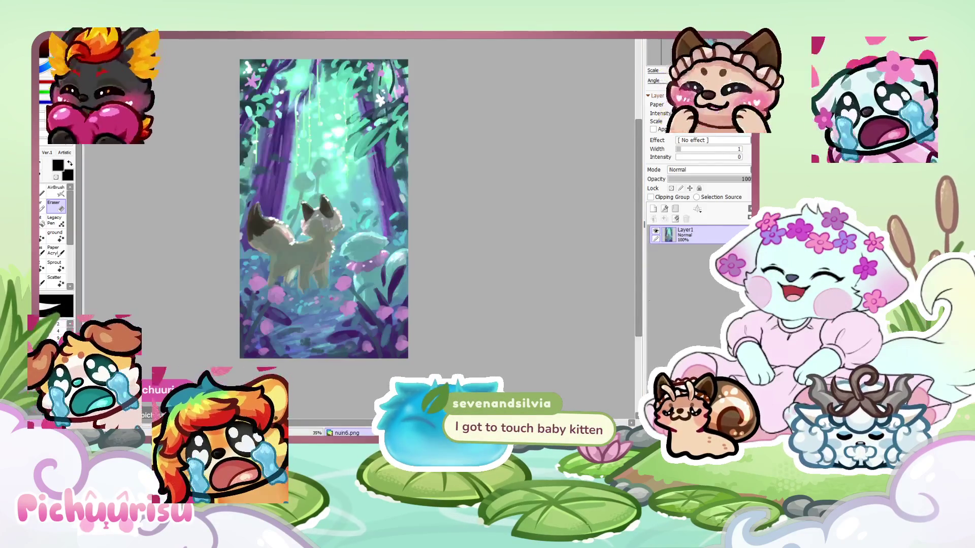
pyautogui.hotkey('ctrl', 'Tab')
pyautogui.scroll(3, 239, 169)
pyautogui.scroll(6, 239, 168)
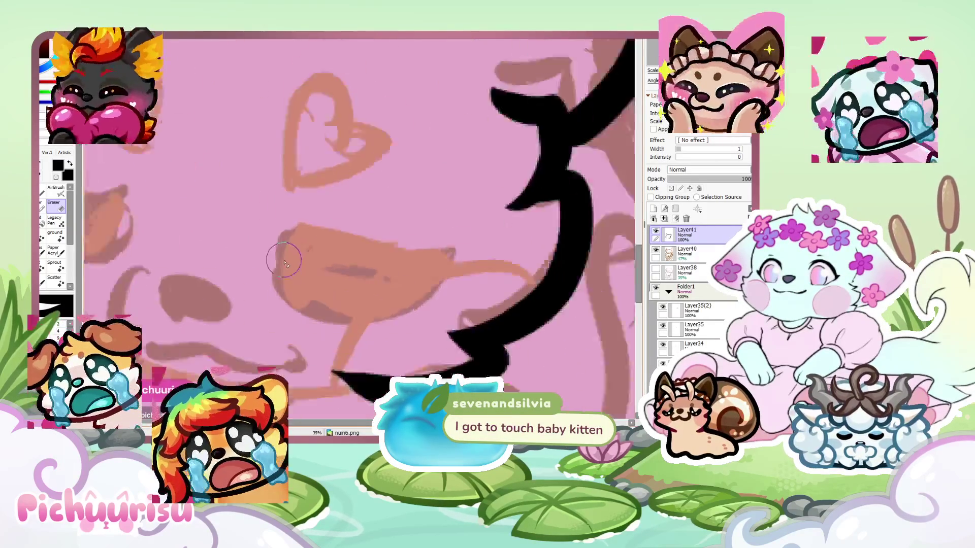
# Add a new layer and paint a first attempt at the thick black crescent eye
pyautogui.press('b')
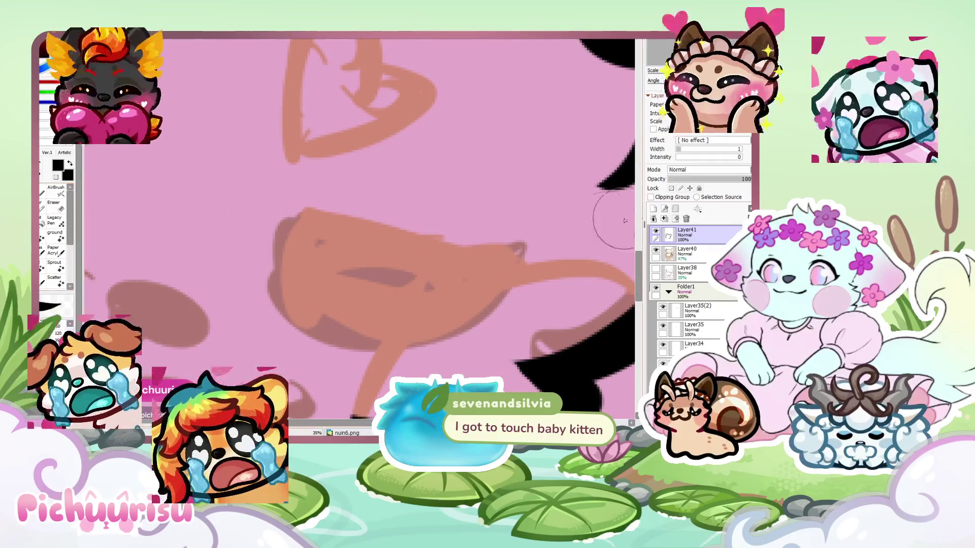
pyautogui.click(653, 208)
pyautogui.moveTo(269, 205)
pyautogui.mouseDown()
pyautogui.moveTo(304, 304)
pyautogui.moveTo(502, 304)
pyautogui.moveTo(428, 246)
pyautogui.moveTo(272, 270)
pyautogui.moveTo(463, 272)
pyautogui.moveTo(337, 257)
pyautogui.moveTo(335, 238)
pyautogui.mouseUp()
pyautogui.scroll(-3, 334, 236)
pyautogui.scroll(5, 376, 236)
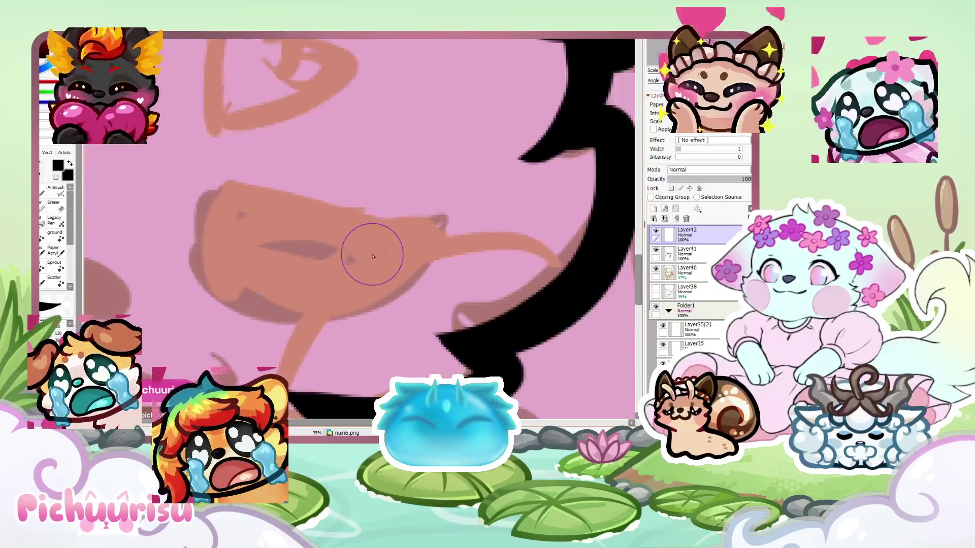
pyautogui.moveTo(216, 271)
pyautogui.mouseDown()
pyautogui.moveTo(241, 184)
pyautogui.moveTo(446, 207)
pyautogui.moveTo(261, 294)
pyautogui.moveTo(275, 236)
pyautogui.moveTo(261, 241)
pyautogui.mouseUp()
pyautogui.scroll(-5, 275, 250)
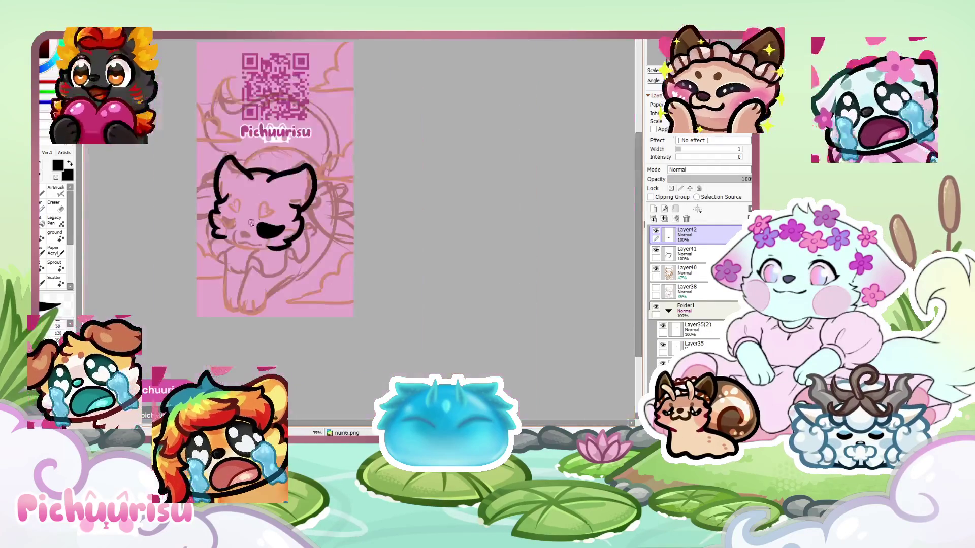
pyautogui.scroll(5, 243, 269)
pyautogui.moveTo(243, 268)
pyautogui.mouseDown()
pyautogui.moveTo(254, 283)
pyautogui.moveTo(181, 169)
pyautogui.moveTo(274, 152)
pyautogui.mouseUp()
pyautogui.scroll(-3, 243, 189)
pyautogui.scroll(-3, 243, 190)
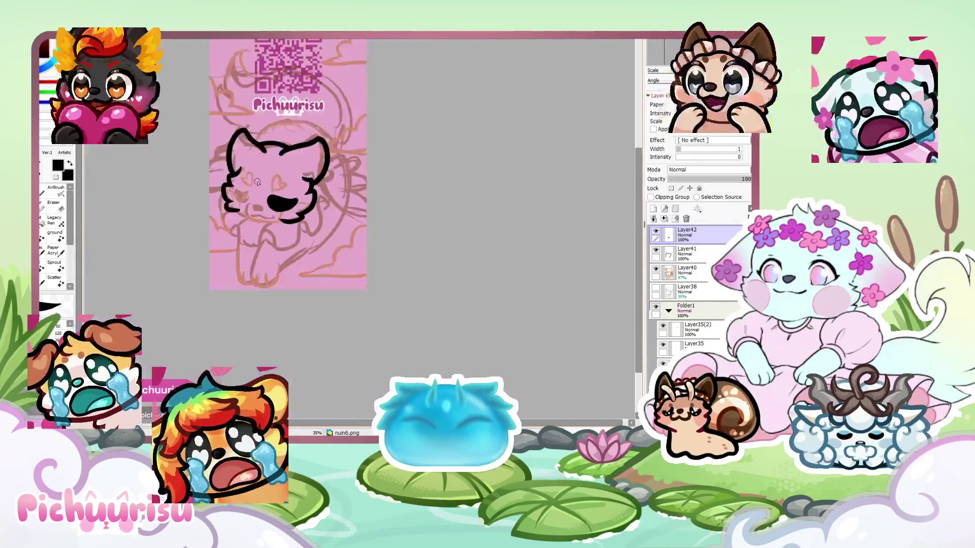
pyautogui.scroll(3, 243, 190)
# Clear the layer, repaint the solid black crescent eye, and duplicate the eye layer
pyautogui.click(677, 218)
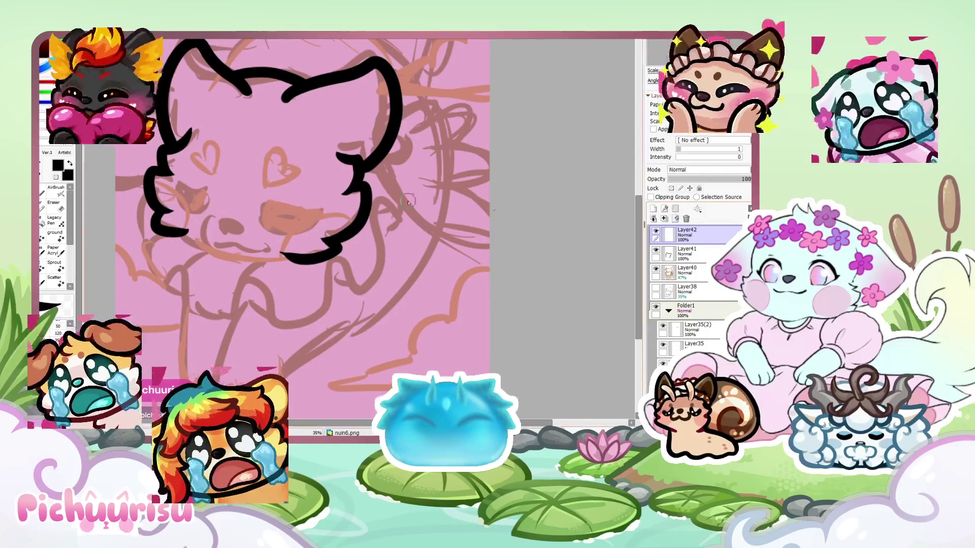
pyautogui.scroll(5, 256, 193)
pyautogui.moveTo(261, 257)
pyautogui.mouseDown()
pyautogui.moveTo(311, 208)
pyautogui.moveTo(447, 218)
pyautogui.moveTo(355, 295)
pyautogui.moveTo(325, 284)
pyautogui.moveTo(420, 249)
pyautogui.moveTo(330, 233)
pyautogui.mouseUp()
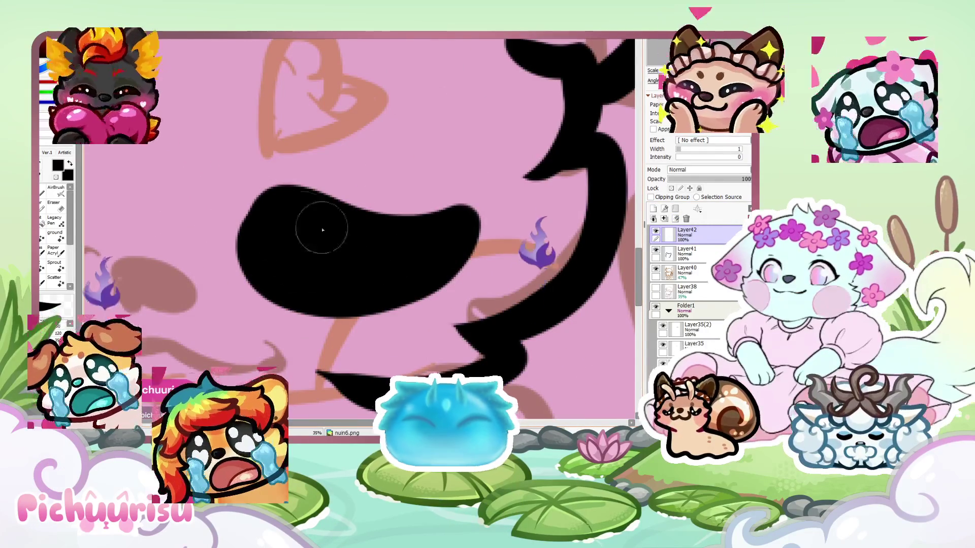
pyautogui.scroll(-5, 278, 241)
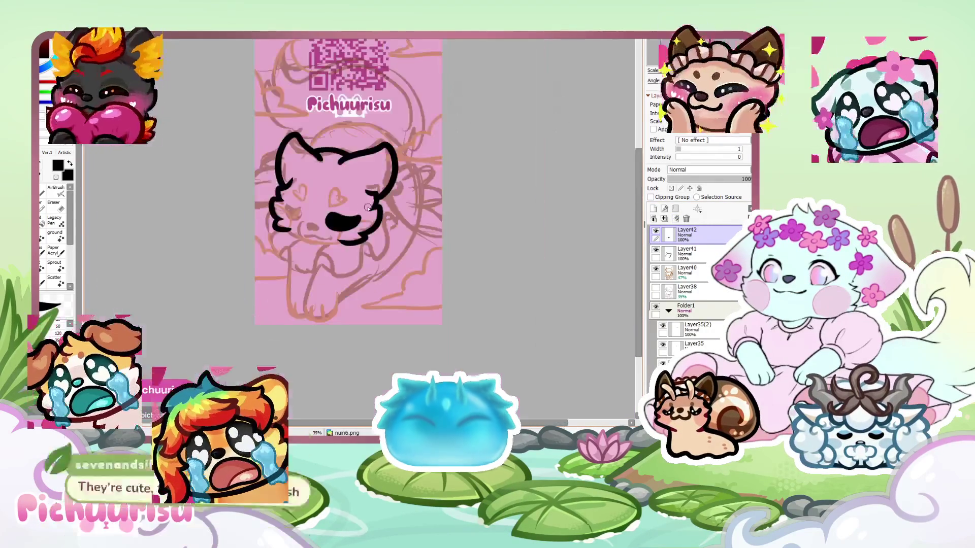
pyautogui.scroll(5, 337, 218)
pyautogui.scroll(2, 208, 174)
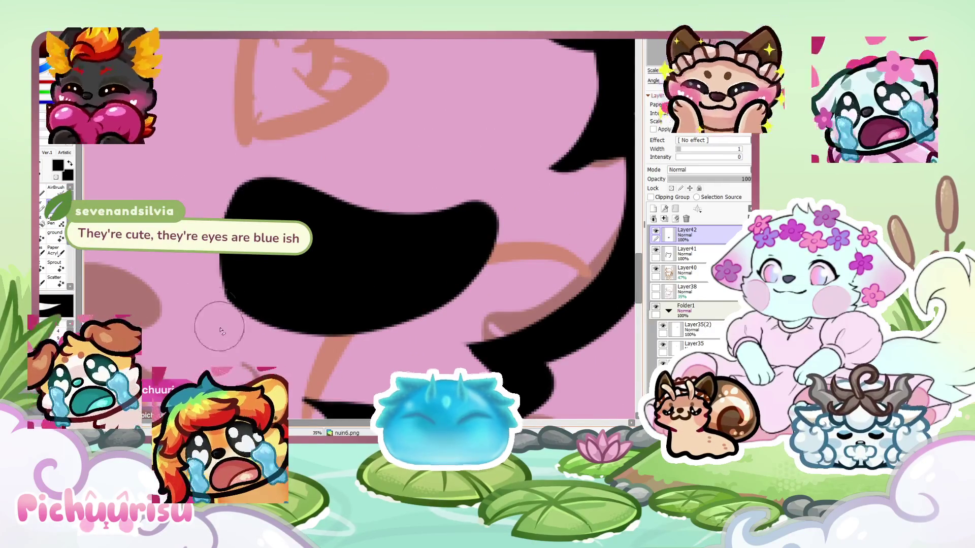
pyautogui.scroll(1, 218, 207)
pyautogui.scroll(-2, 290, 386)
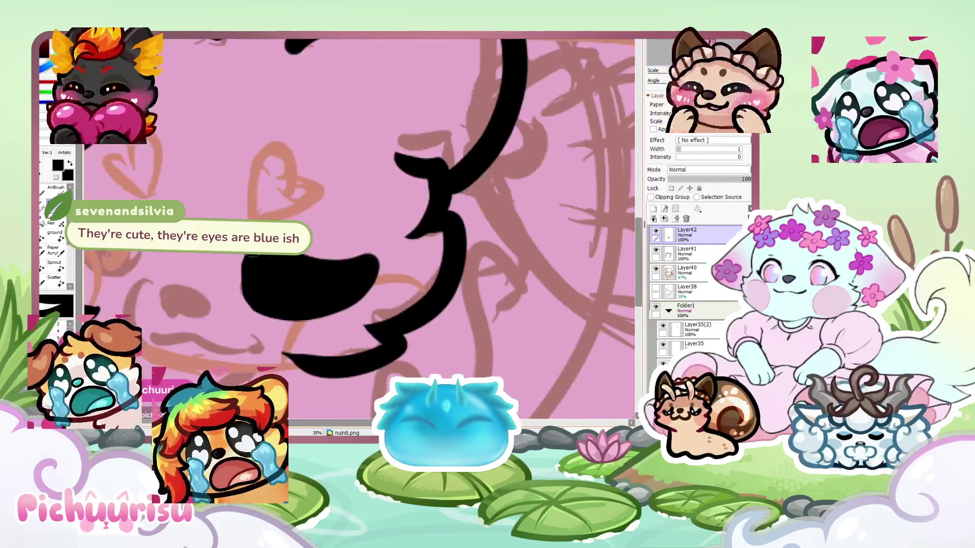
pyautogui.scroll(2, 274, 305)
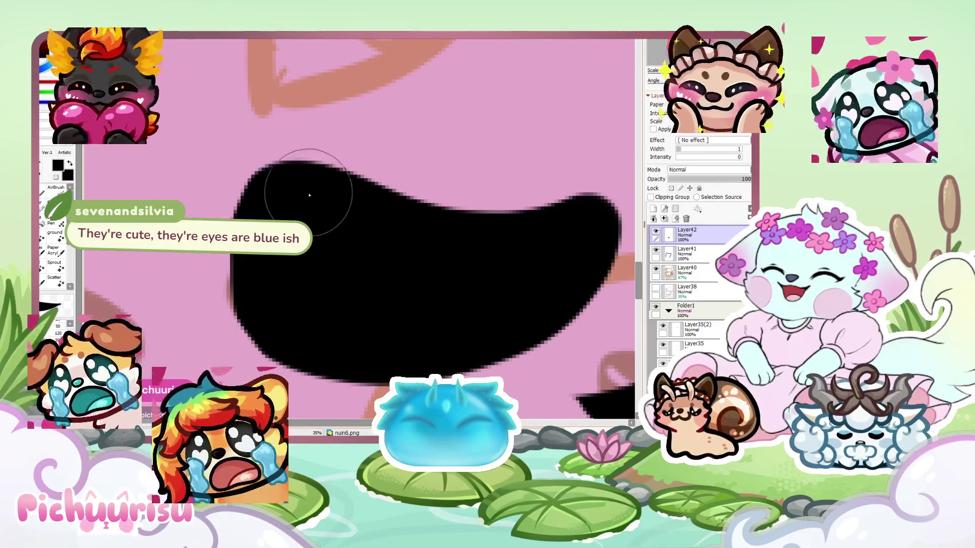
pyautogui.scroll(-1, 298, 265)
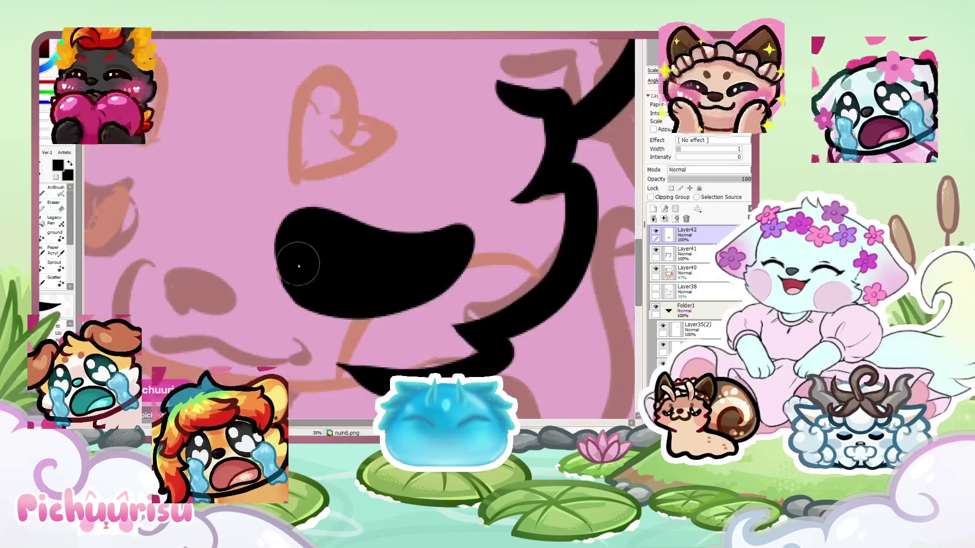
pyautogui.scroll(1, 298, 264)
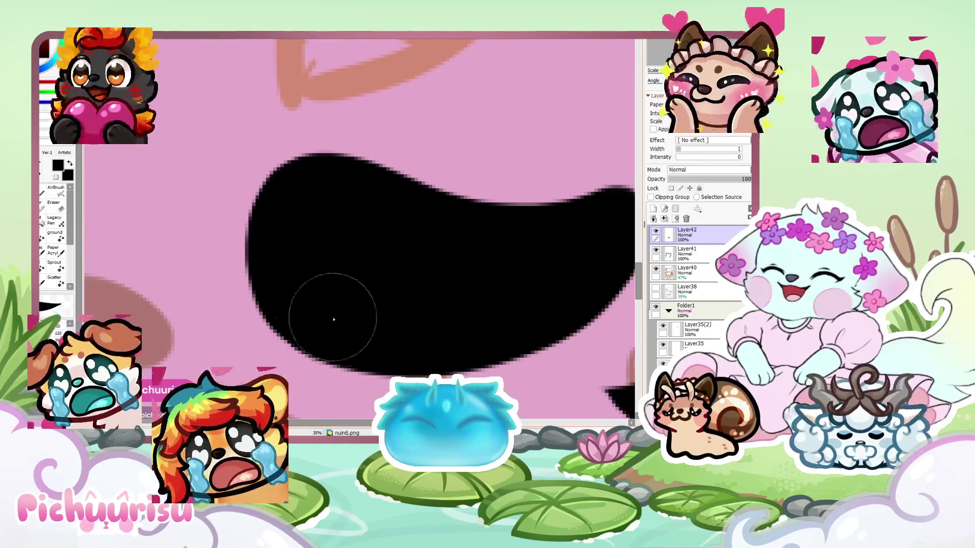
pyautogui.scroll(-2, 227, 265)
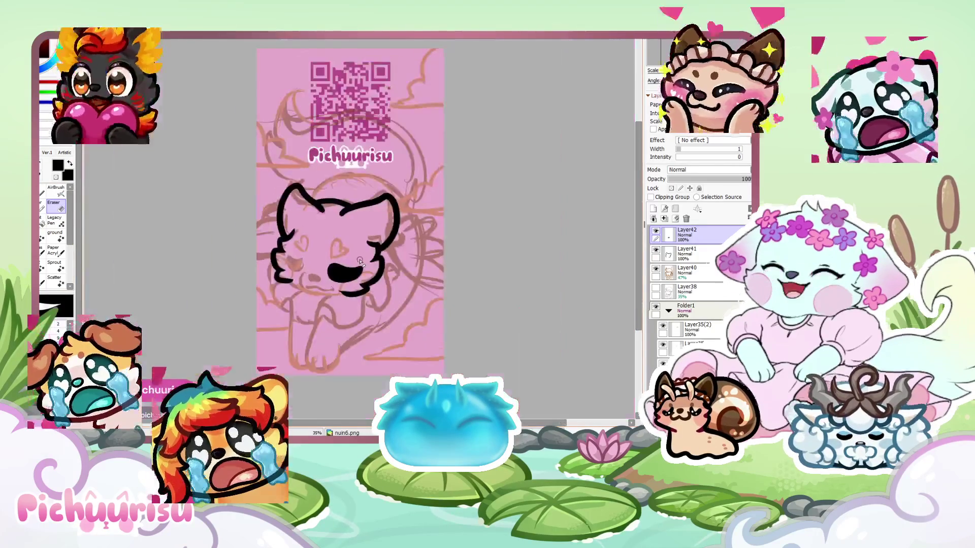
pyautogui.scroll(1, 360, 301)
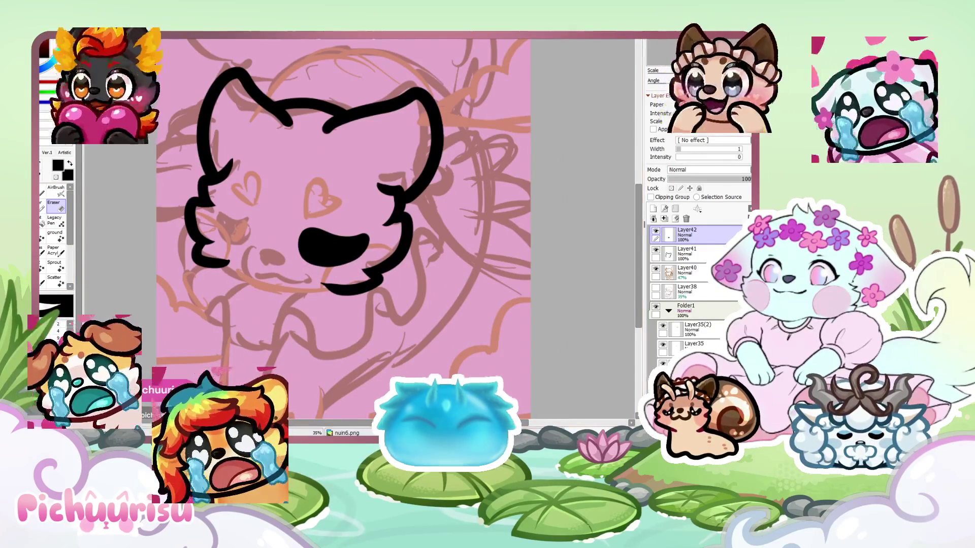
pyautogui.hotkey('ctrl', 'j')
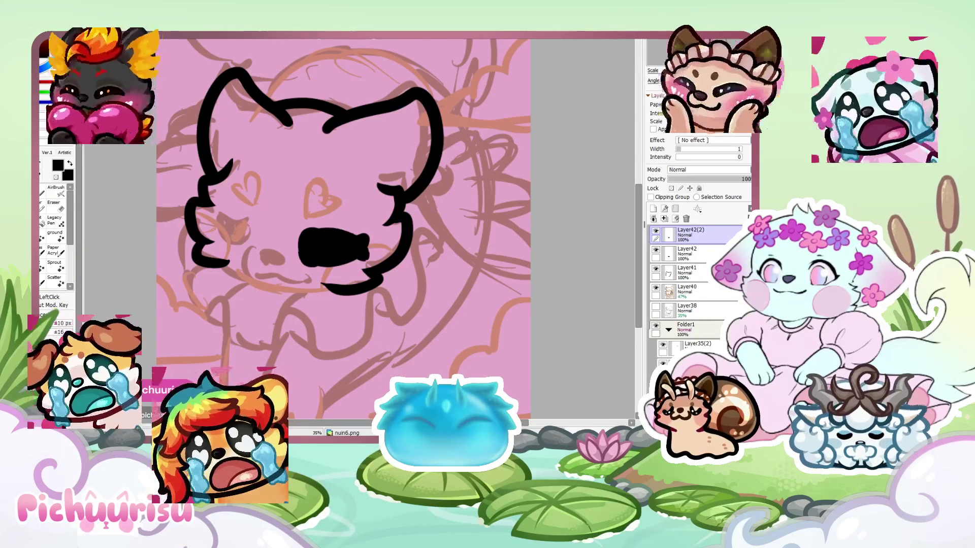
# Move and reshape the duplicated crescent onto the cat's other eye with a transform
pyautogui.hotkey('ctrl', 't')
pyautogui.press('Return')
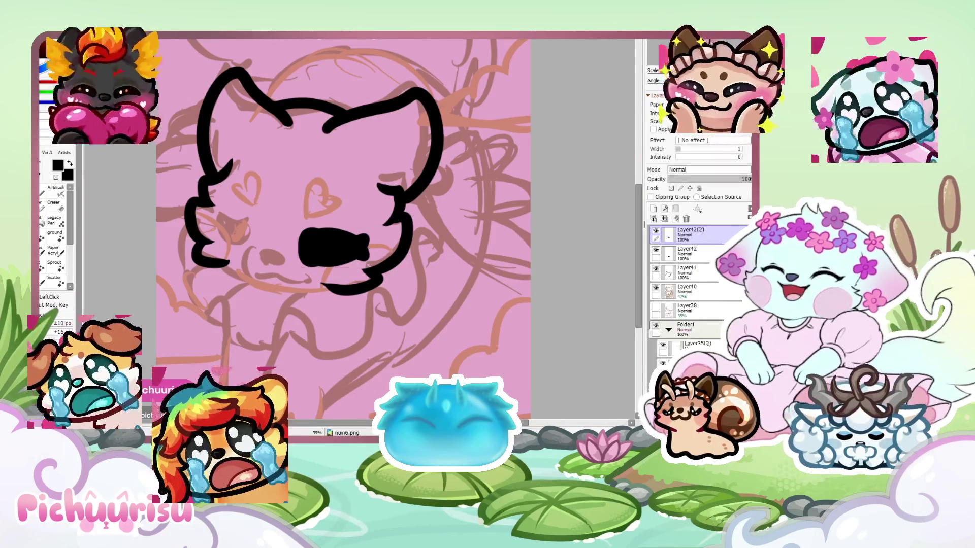
pyautogui.hotkey('ctrl', 't')
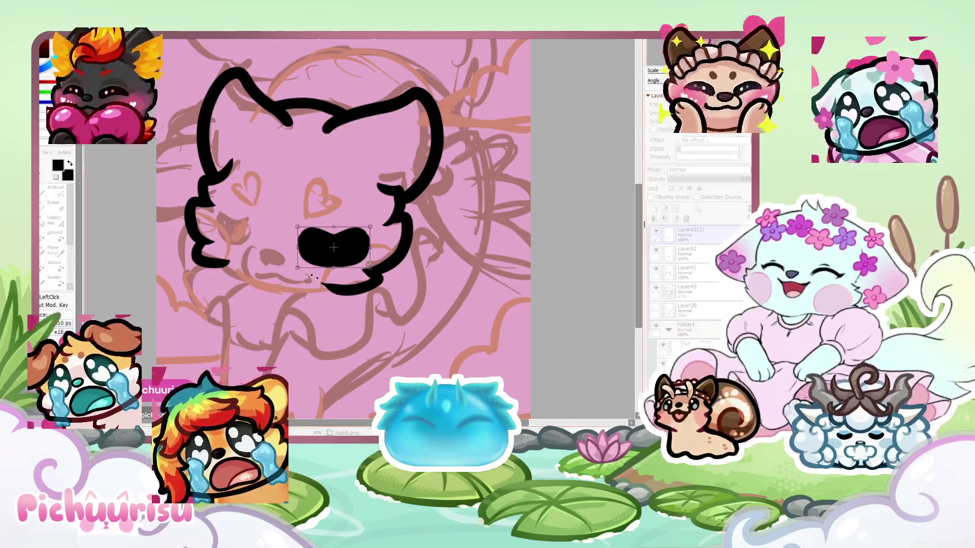
pyautogui.moveTo(310, 244)
pyautogui.mouseDown()
pyautogui.moveTo(191, 221)
pyautogui.moveTo(279, 218)
pyautogui.moveTo(281, 229)
pyautogui.mouseUp()
pyautogui.scroll(1, 191, 222)
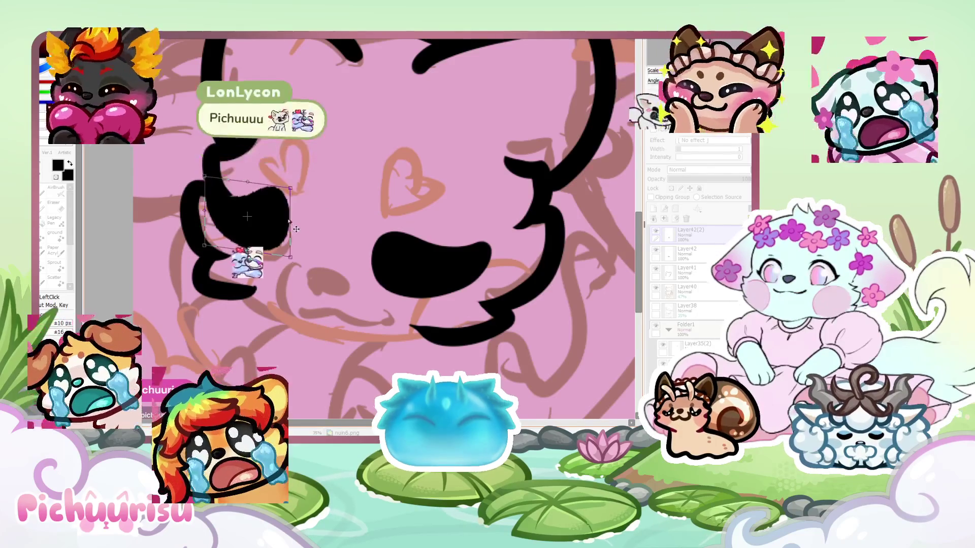
pyautogui.moveTo(301, 188); pyautogui.dragTo(307, 194)
pyautogui.moveTo(204, 213); pyautogui.dragTo(218, 219)
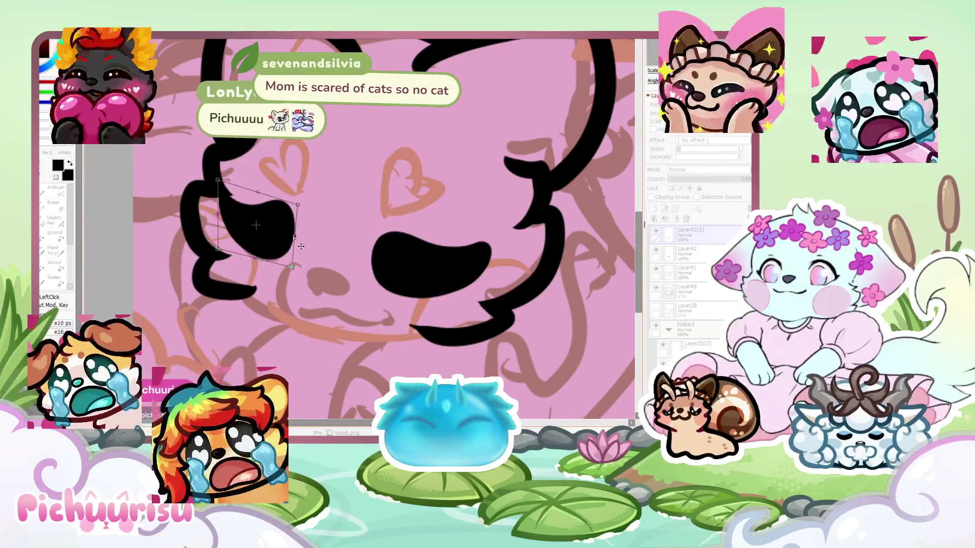
pyautogui.moveTo(289, 266); pyautogui.dragTo(291, 270)
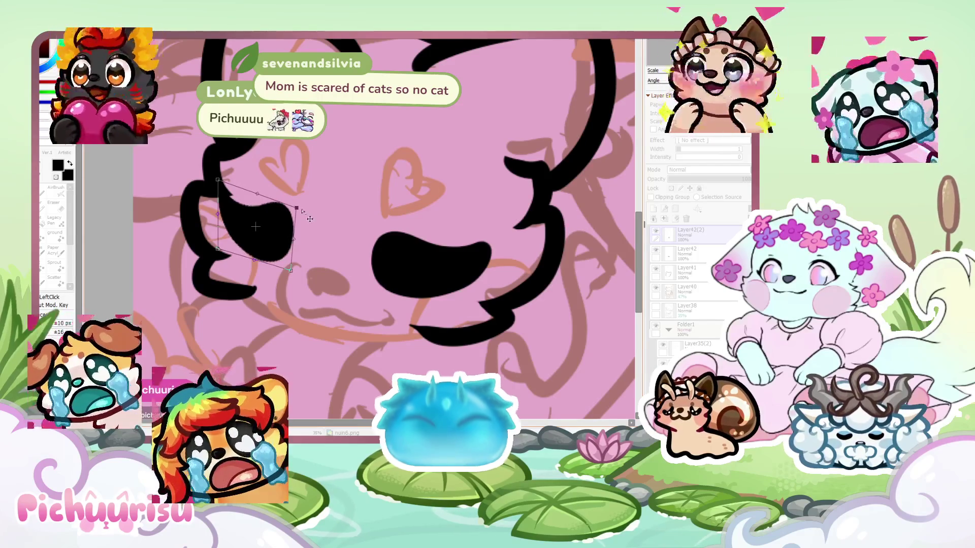
pyautogui.moveTo(295, 204); pyautogui.dragTo(297, 207)
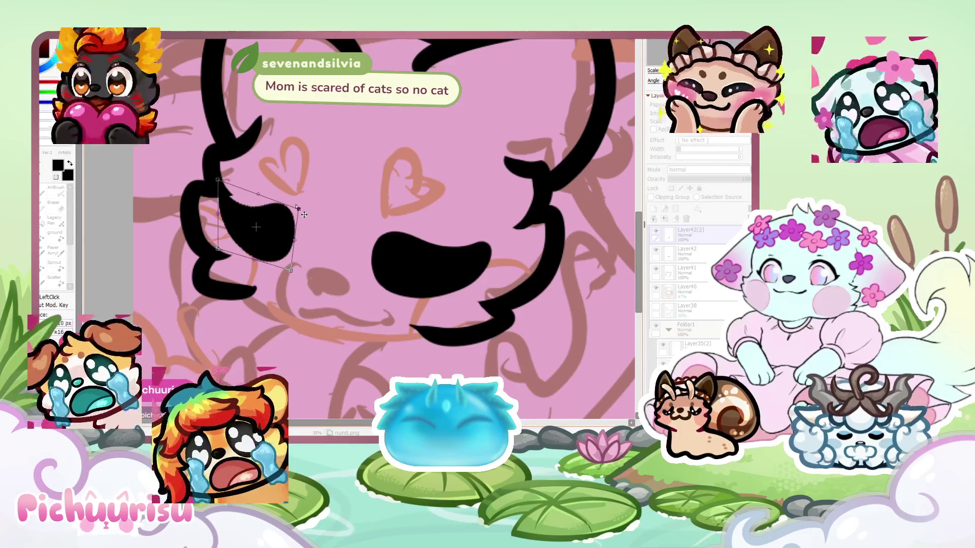
pyautogui.scroll(-3, 304, 214)
pyautogui.press('Return')
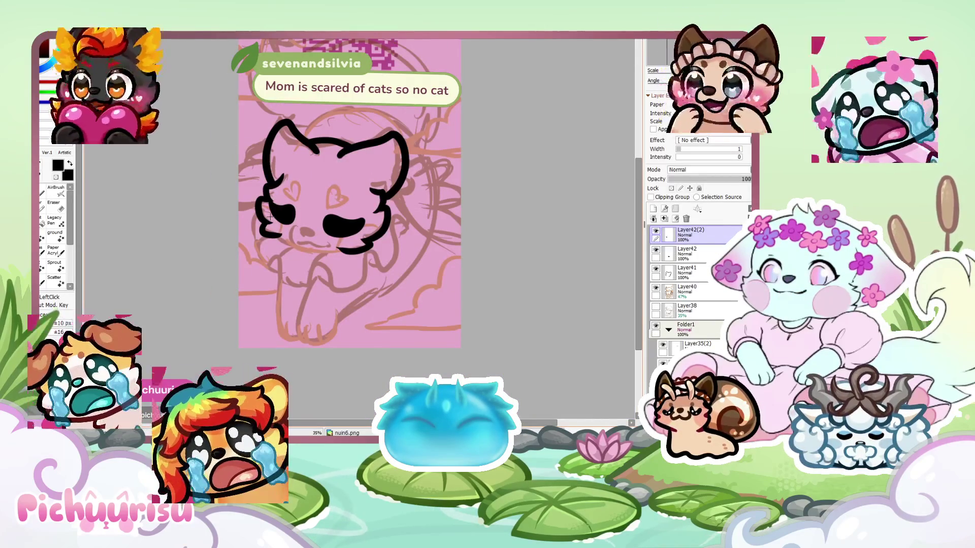
# Hide the Layer41 black lineart and return to the copied eye layer to inspect both eyes
pyautogui.scroll(5, 271, 216)
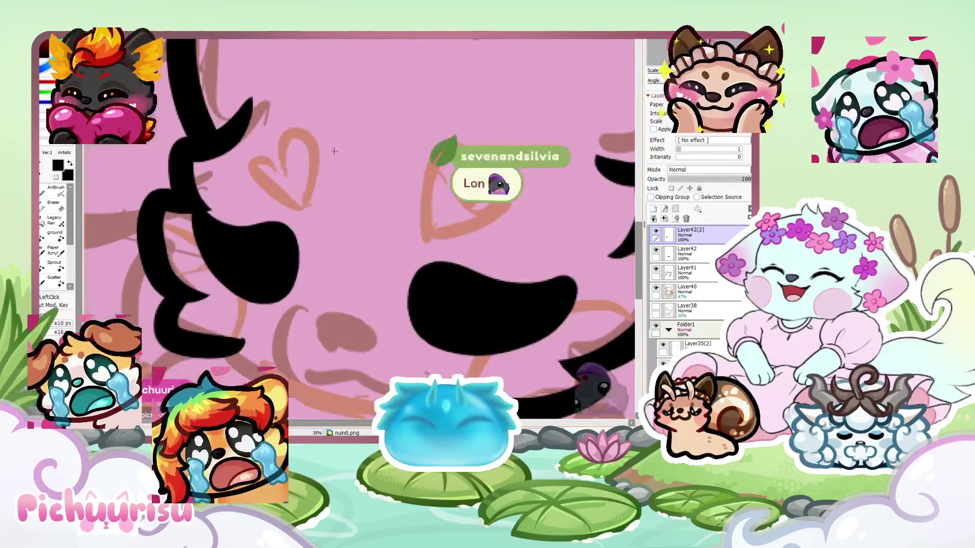
pyautogui.click(654, 271)
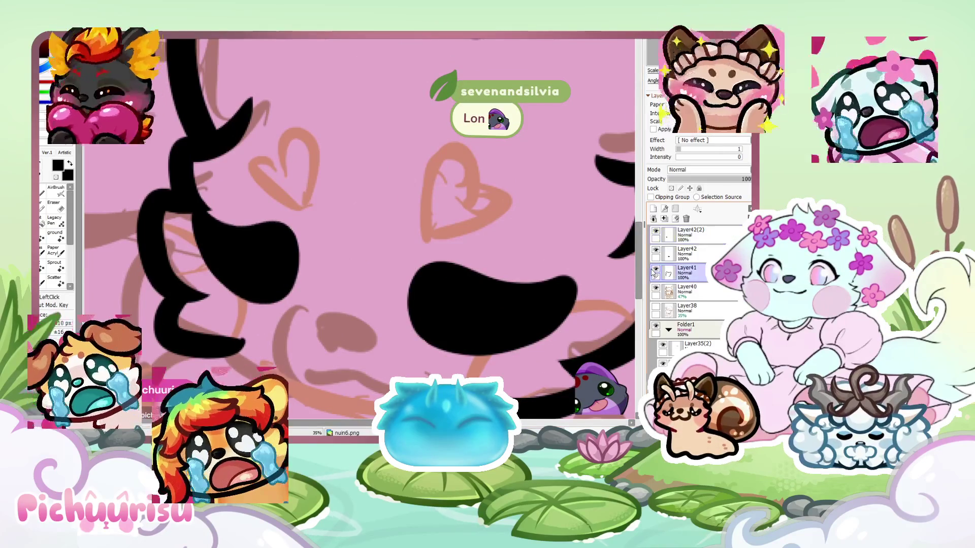
pyautogui.click(655, 269)
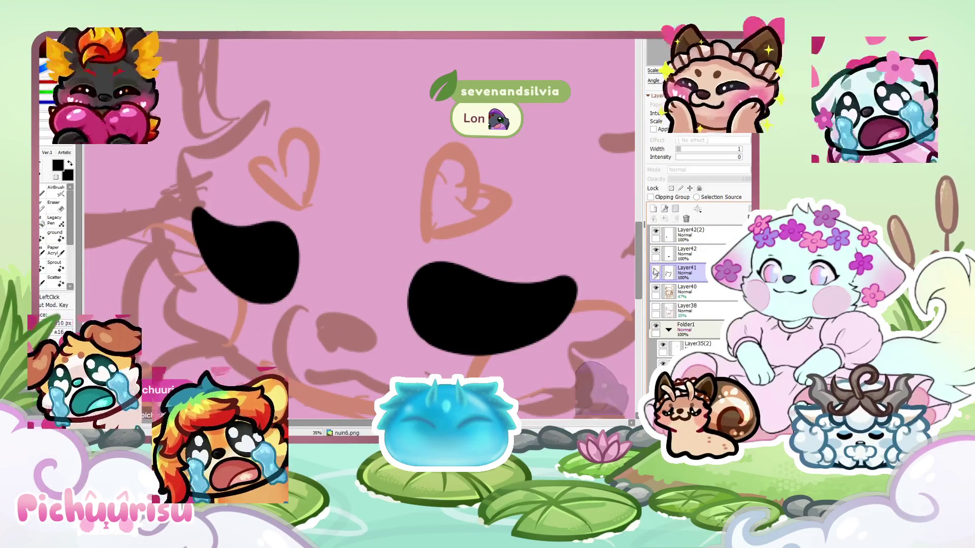
pyautogui.click(704, 236)
pyautogui.scroll(2, 194, 228)
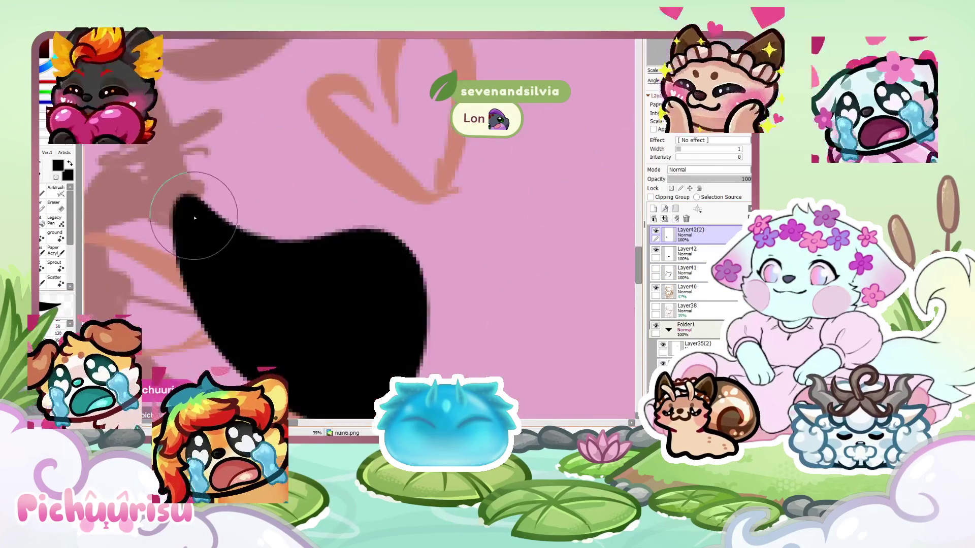
pyautogui.scroll(-3, 217, 267)
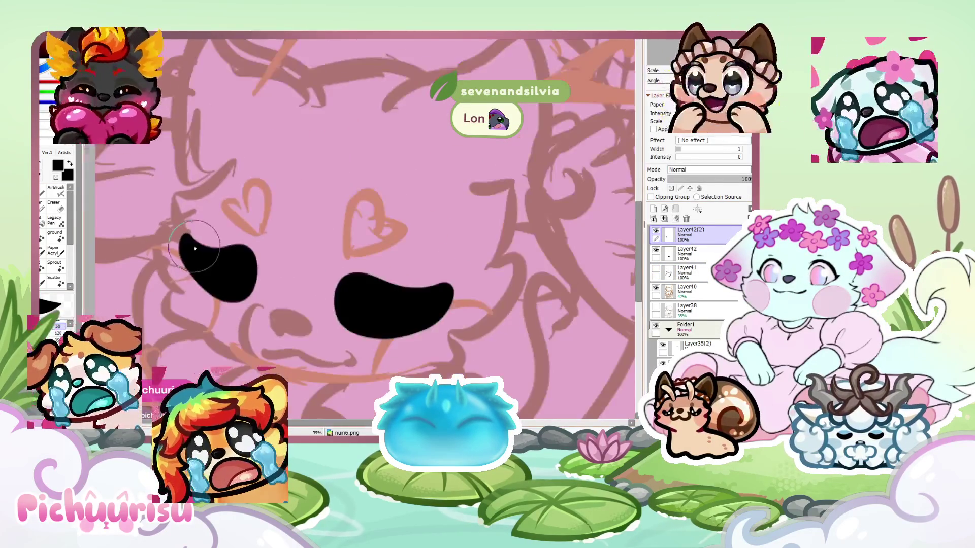
pyautogui.scroll(1, 113, 291)
pyautogui.scroll(1, 173, 304)
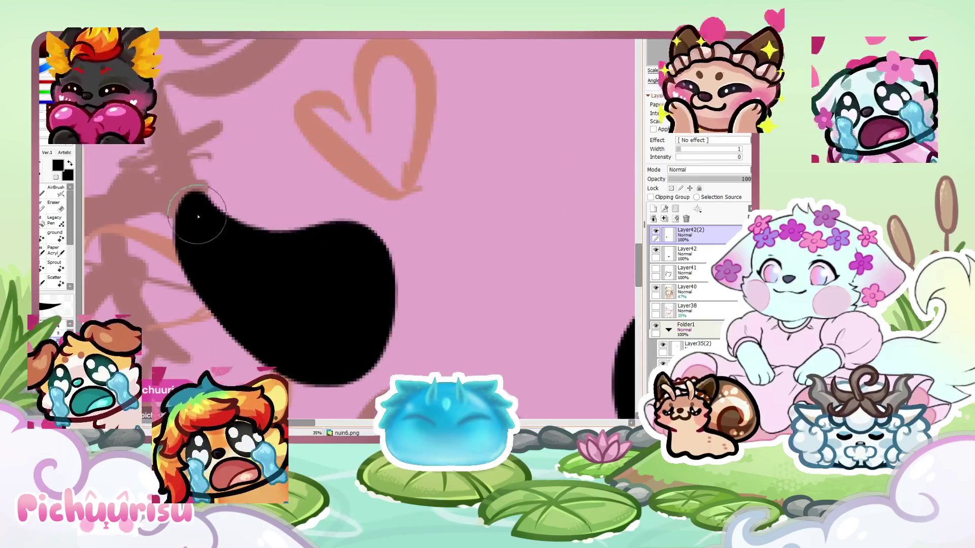
pyautogui.scroll(2, 229, 248)
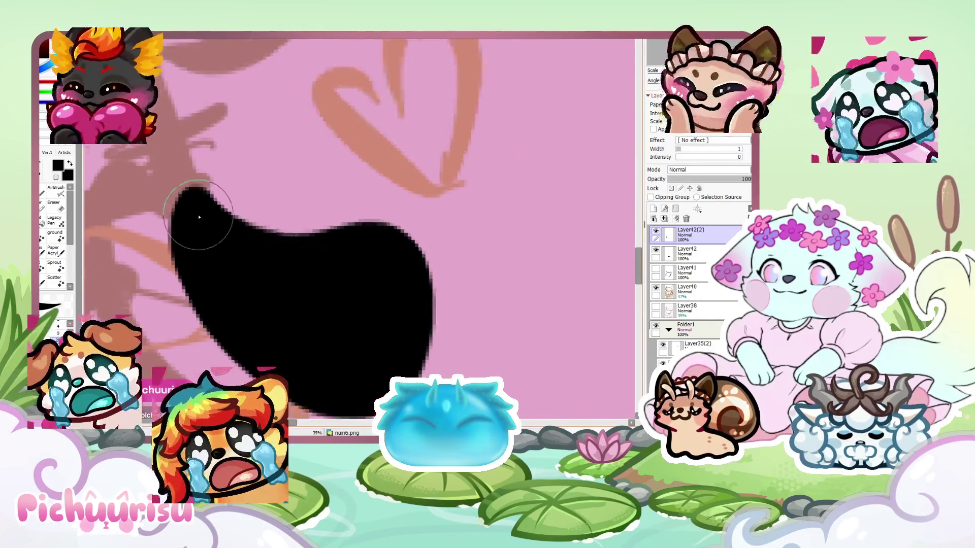
pyautogui.scroll(-5, 215, 230)
pyautogui.scroll(4, 227, 244)
pyautogui.scroll(1, 227, 244)
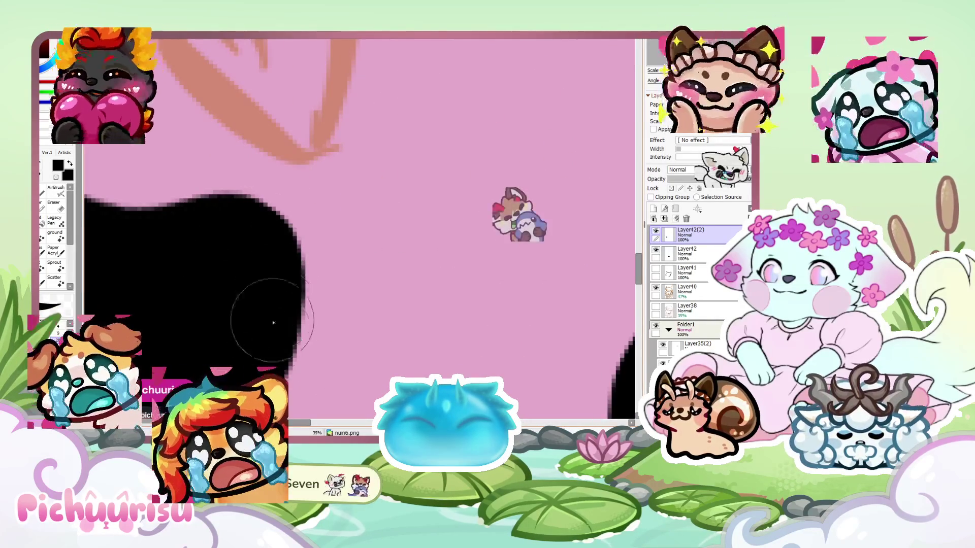
pyautogui.scroll(-4, 228, 257)
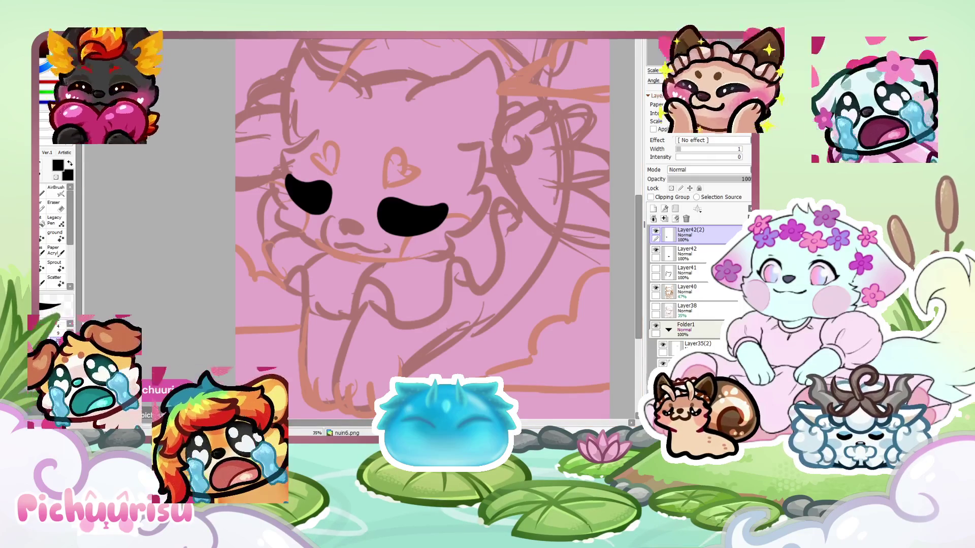
pyautogui.scroll(-3, 403, 229)
pyautogui.scroll(4, 402, 229)
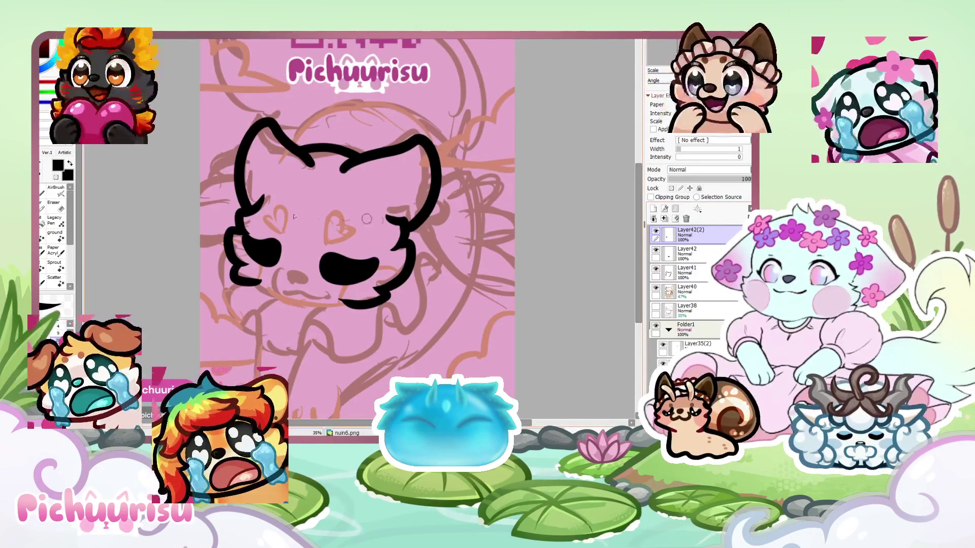
# On Layer41, ink the left cheek line curving down to join the chin, redrawing it once
pyautogui.click(688, 274)
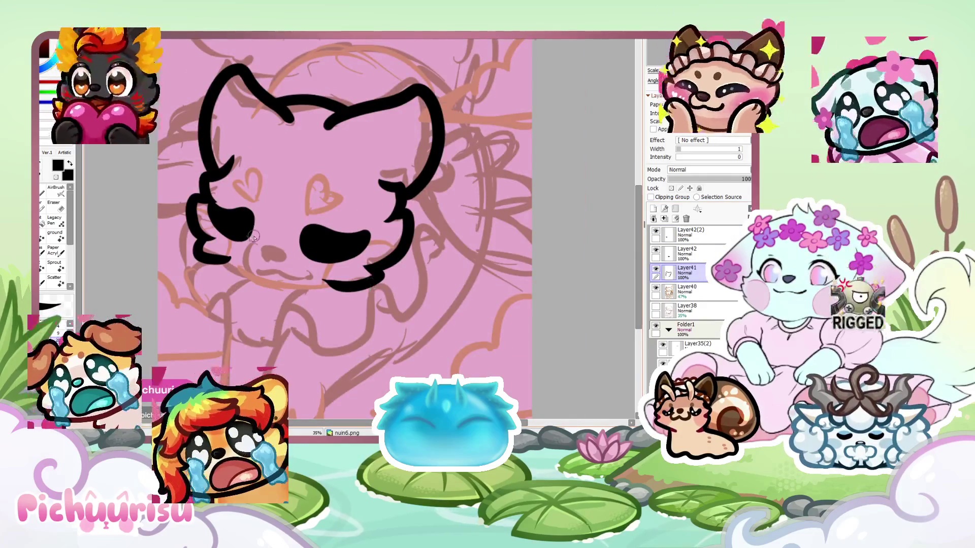
pyautogui.scroll(3, 244, 234)
pyautogui.moveTo(243, 231)
pyautogui.mouseDown()
pyautogui.moveTo(216, 290)
pyautogui.moveTo(316, 354)
pyautogui.mouseUp()
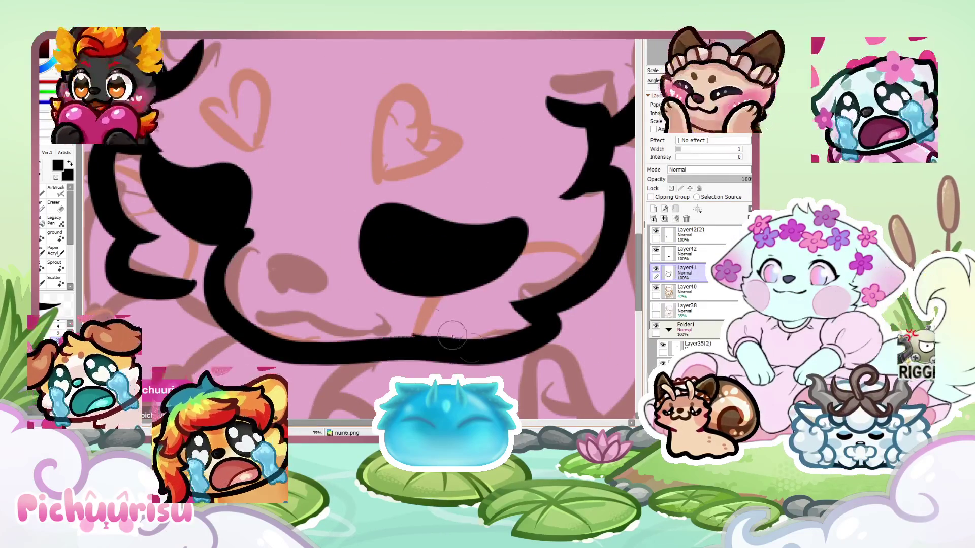
pyautogui.hotkey('ctrl', 'z')
pyautogui.moveTo(225, 210)
pyautogui.mouseDown()
pyautogui.moveTo(213, 229)
pyautogui.moveTo(218, 305)
pyautogui.moveTo(386, 345)
pyautogui.moveTo(447, 330)
pyautogui.mouseUp()
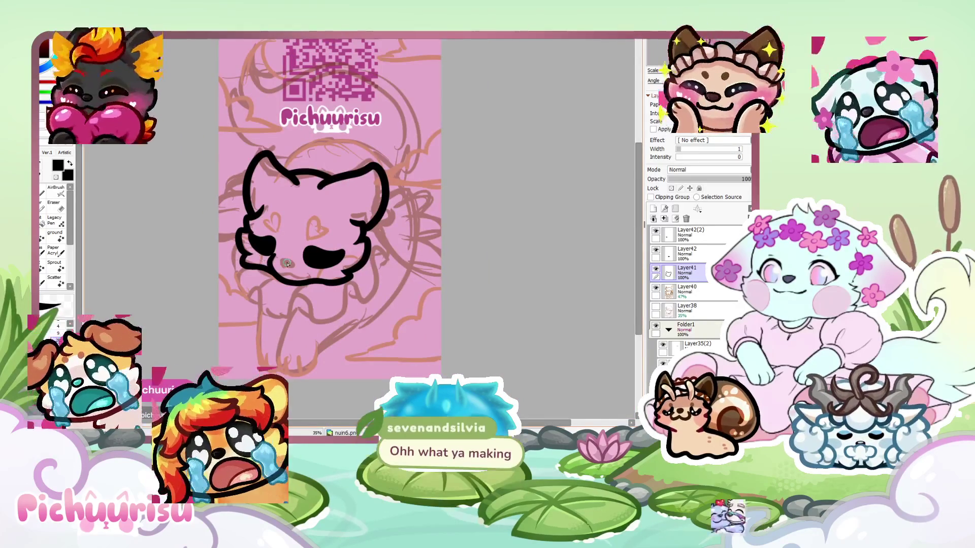
pyautogui.scroll(6, 287, 263)
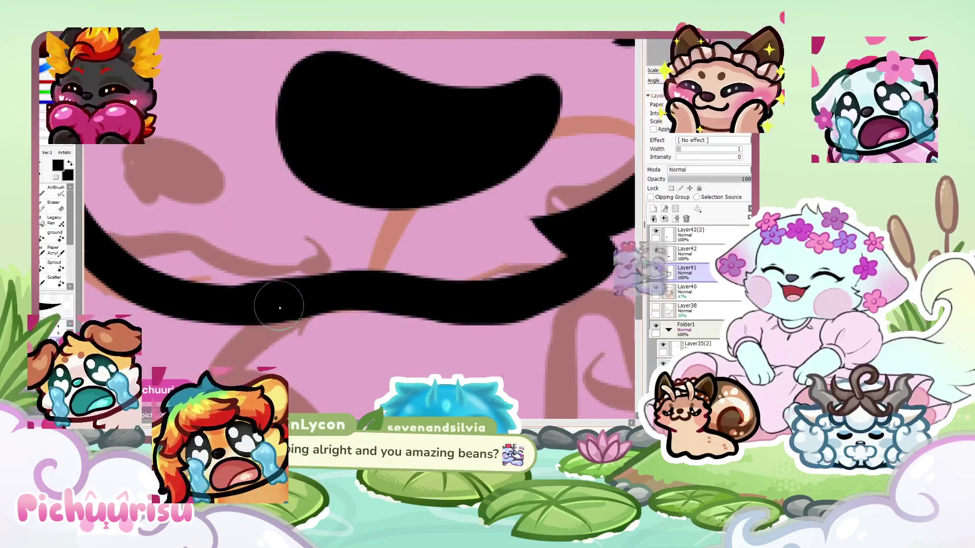
pyautogui.scroll(-5, 278, 308)
# Add a new layer and sketch the nose outline, undoing the misdrawn loop
pyautogui.click(653, 208)
pyautogui.scroll(4, 359, 222)
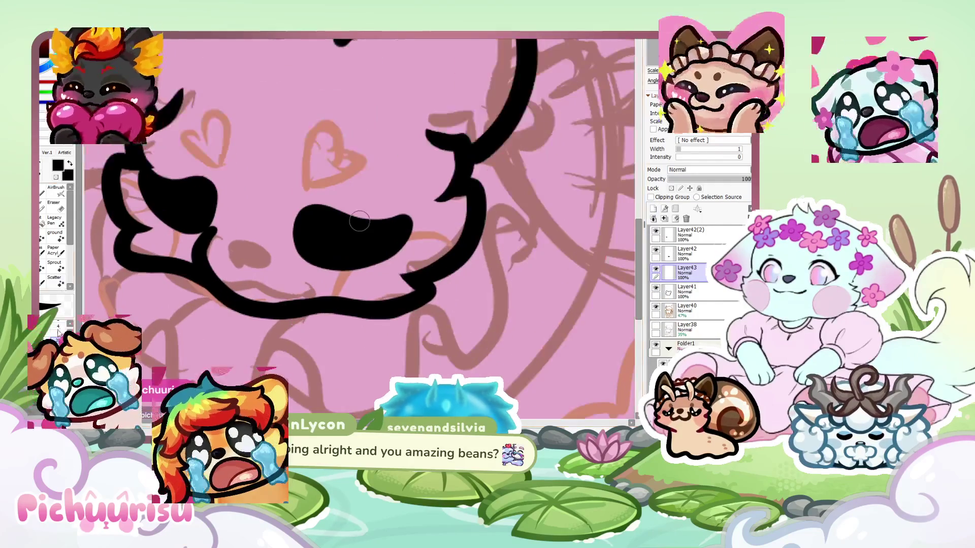
pyautogui.scroll(4, 213, 249)
pyautogui.moveTo(201, 231)
pyautogui.mouseDown()
pyautogui.moveTo(267, 302)
pyautogui.moveTo(448, 247)
pyautogui.moveTo(178, 208)
pyautogui.moveTo(198, 239)
pyautogui.moveTo(261, 273)
pyautogui.moveTo(347, 163)
pyautogui.moveTo(213, 243)
pyautogui.moveTo(325, 305)
pyautogui.moveTo(281, 164)
pyautogui.moveTo(254, 272)
pyautogui.mouseUp()
pyautogui.scroll(-3, 198, 239)
pyautogui.scroll(3, 198, 239)
pyautogui.hotkey('ctrl', 'z')
pyautogui.hotkey('ctrl', 'z')
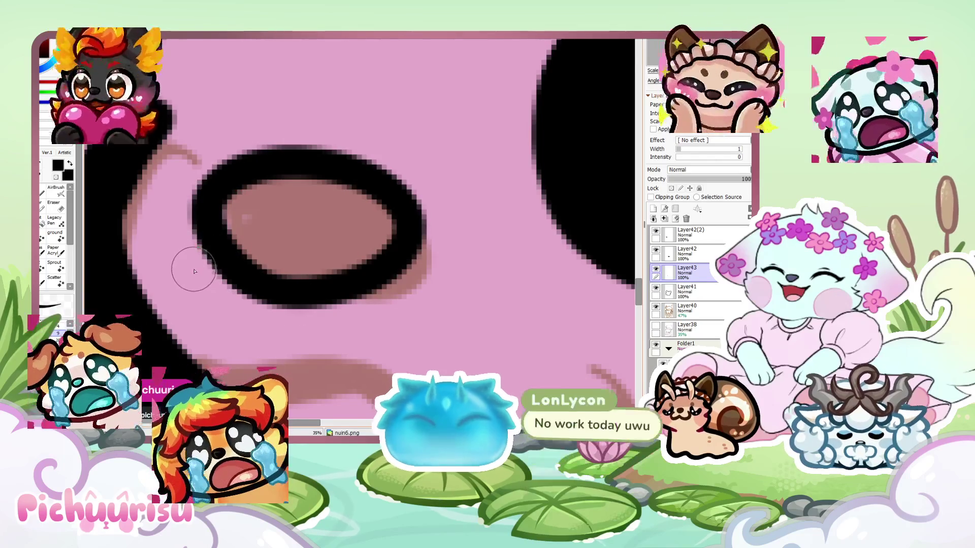
# Ink the curved mouth line below the nose with a hook on the right
pyautogui.scroll(-5, 198, 254)
pyautogui.scroll(3, 199, 234)
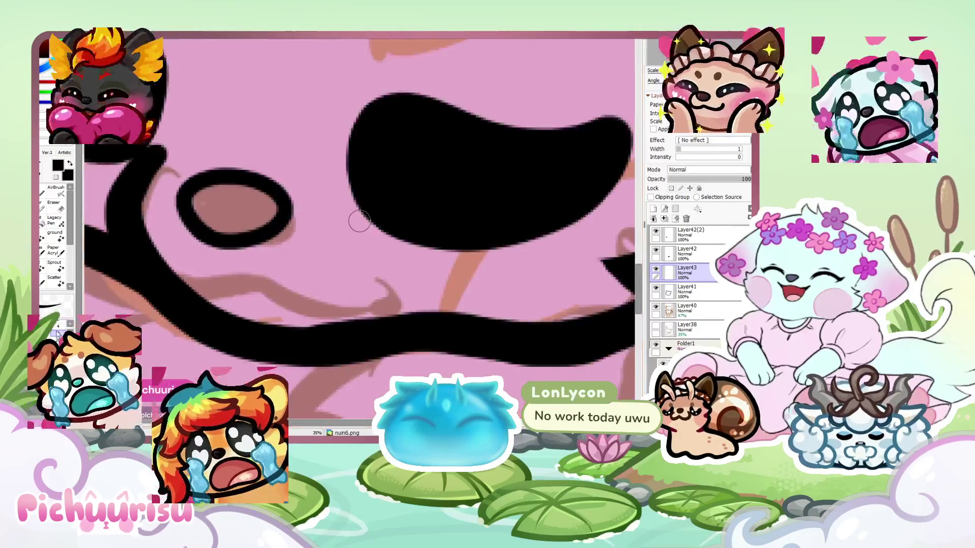
pyautogui.scroll(2, 184, 278)
pyautogui.moveTo(162, 303)
pyautogui.mouseDown()
pyautogui.moveTo(326, 304)
pyautogui.moveTo(464, 257)
pyautogui.moveTo(235, 294)
pyautogui.mouseUp()
pyautogui.scroll(-5, 108, 230)
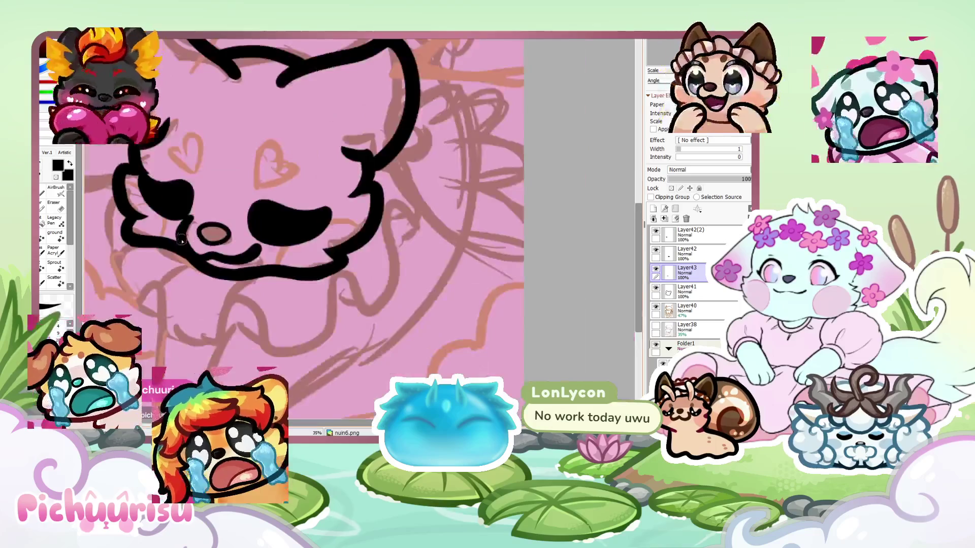
pyautogui.scroll(4, 178, 260)
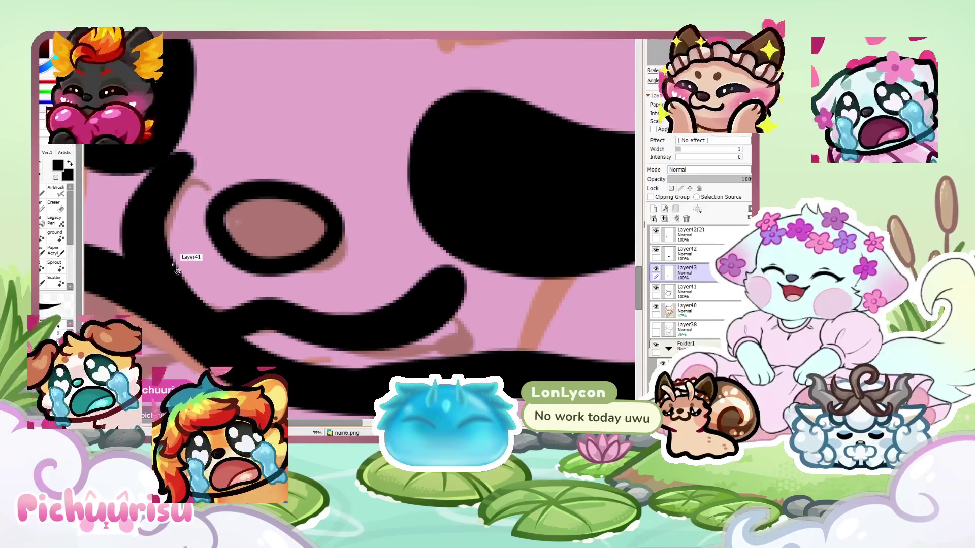
# Undo the mouth stroke and erase the stray dark line beside the nose on Layer41
pyautogui.hotkey('ctrl', 'z')
pyautogui.press('e')
pyautogui.click(690, 290)
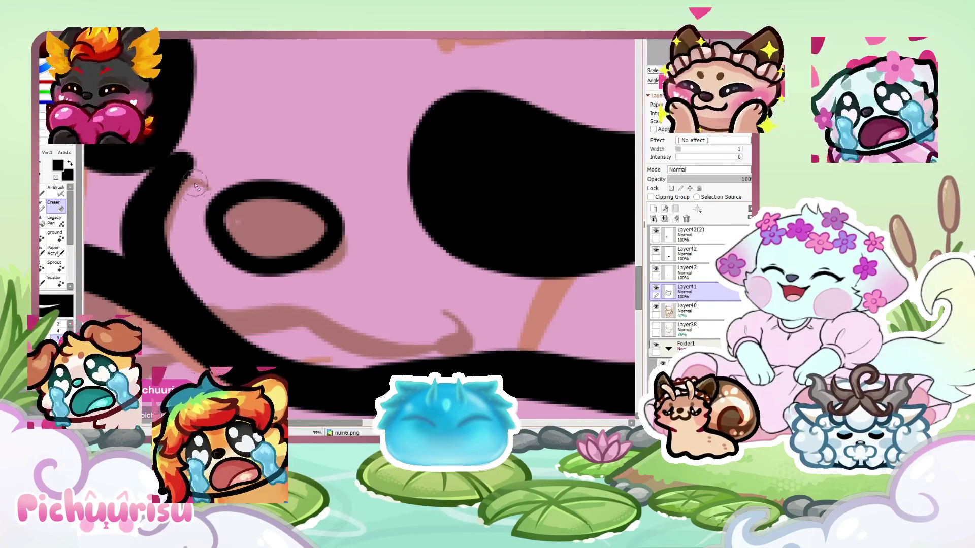
pyautogui.moveTo(194, 176); pyautogui.dragTo(170, 216)
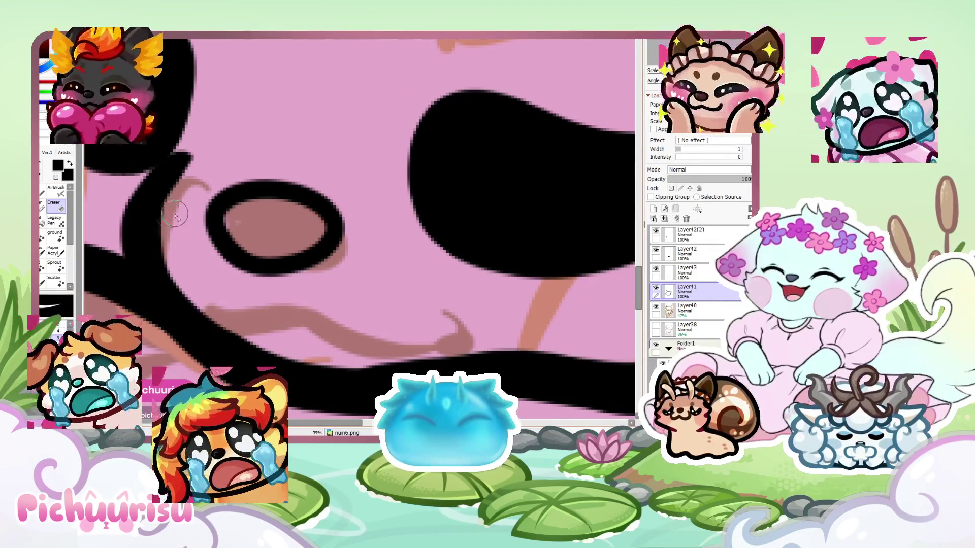
# Redraw the mouth line across the cat's muzzle on Layer41
pyautogui.press('n')
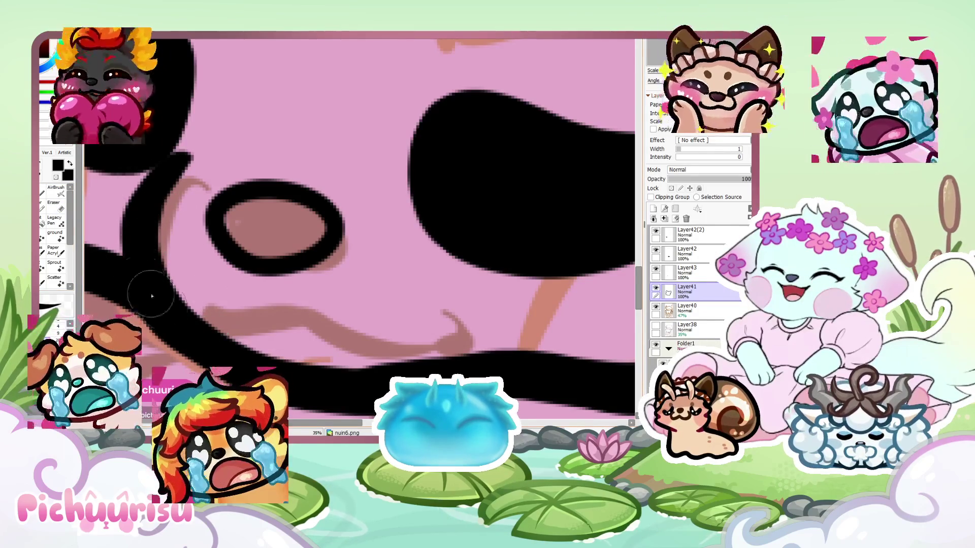
pyautogui.scroll(-5, 142, 280)
pyautogui.scroll(5, 261, 298)
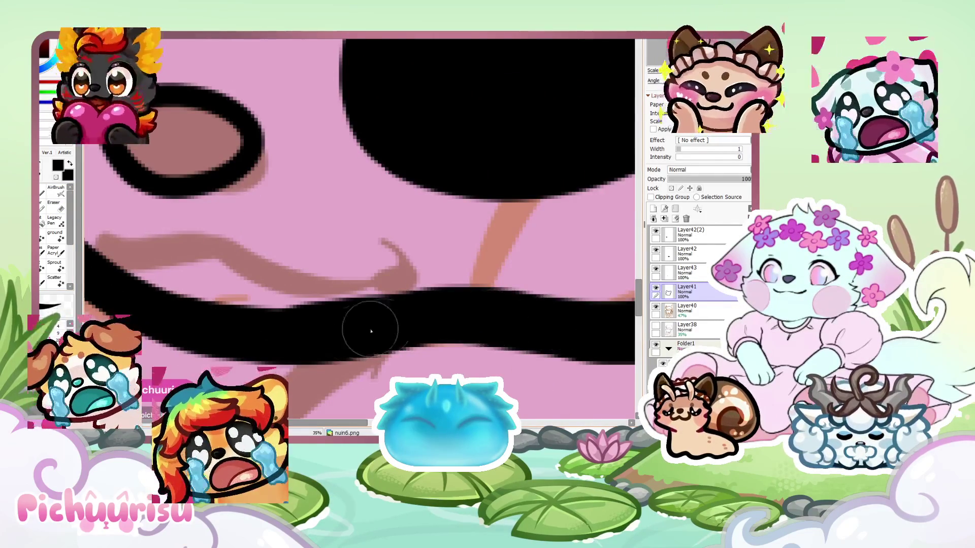
pyautogui.scroll(-5, 407, 312)
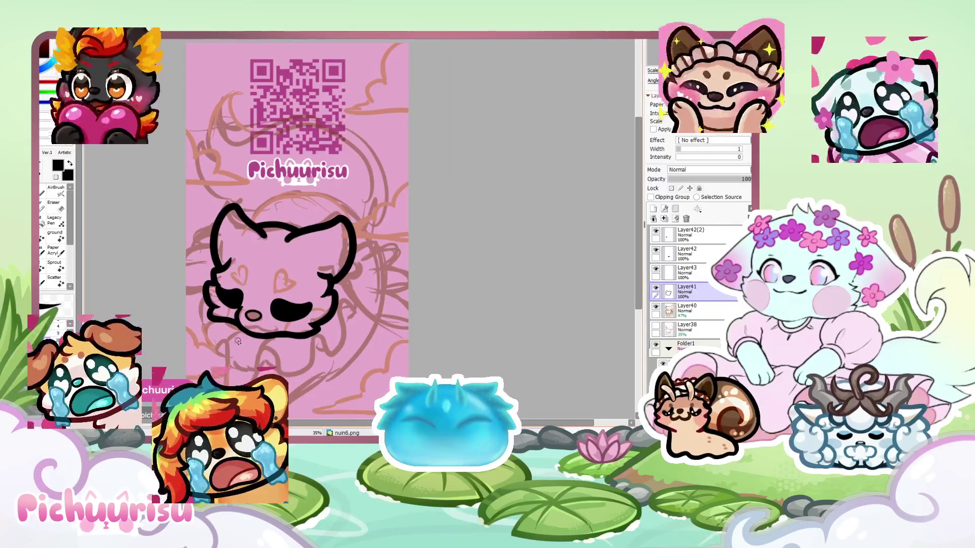
pyautogui.scroll(5, 237, 338)
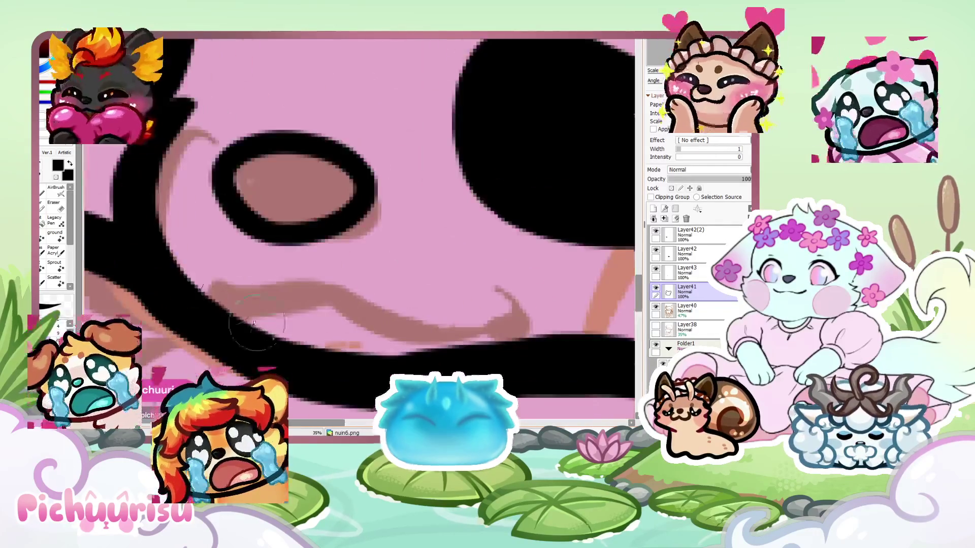
pyautogui.moveTo(169, 276)
pyautogui.mouseDown()
pyautogui.moveTo(277, 299)
pyautogui.moveTo(522, 251)
pyautogui.mouseUp()
pyautogui.scroll(-5, 187, 228)
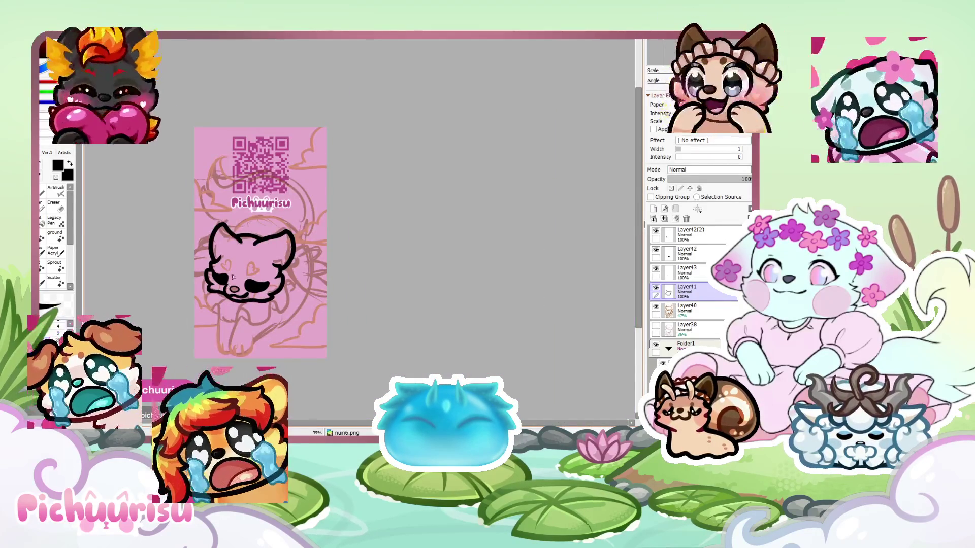
pyautogui.scroll(5, 230, 287)
pyautogui.scroll(4, 178, 279)
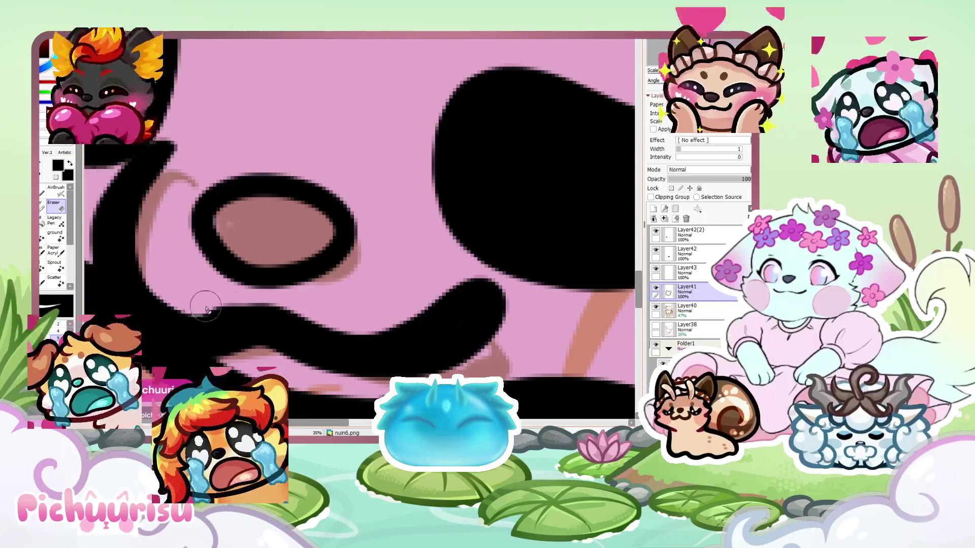
pyautogui.scroll(-7, 447, 279)
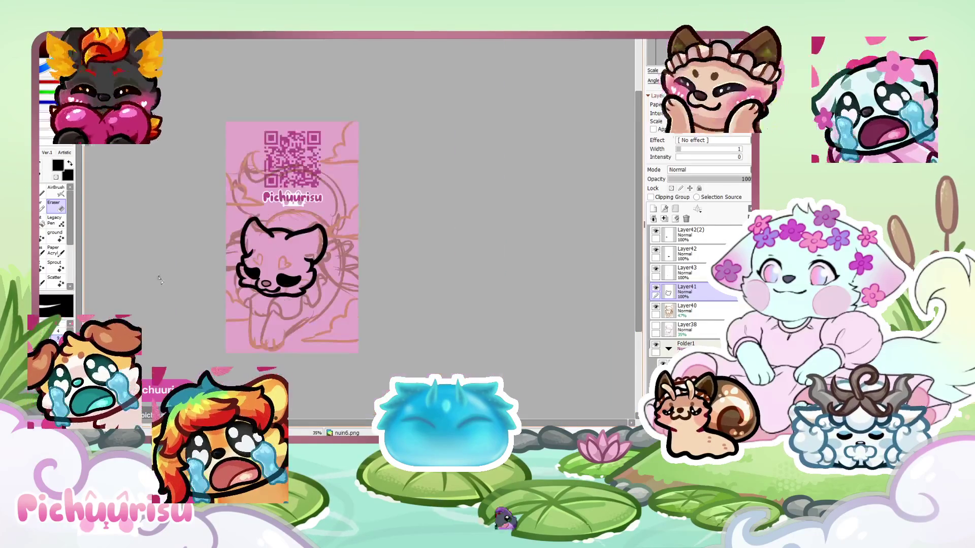
pyautogui.scroll(7, 291, 295)
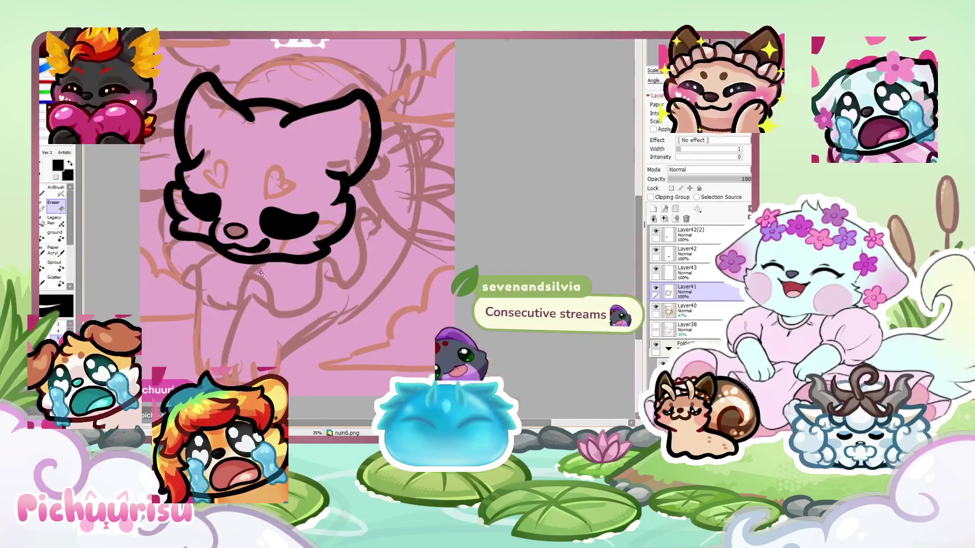
# Erase the excess part of the mouth curve so it ends beside the nose
pyautogui.moveTo(291, 295)
pyautogui.mouseDown()
pyautogui.moveTo(305, 213)
pyautogui.moveTo(248, 183)
pyautogui.moveTo(314, 203)
pyautogui.moveTo(350, 252)
pyautogui.mouseUp()
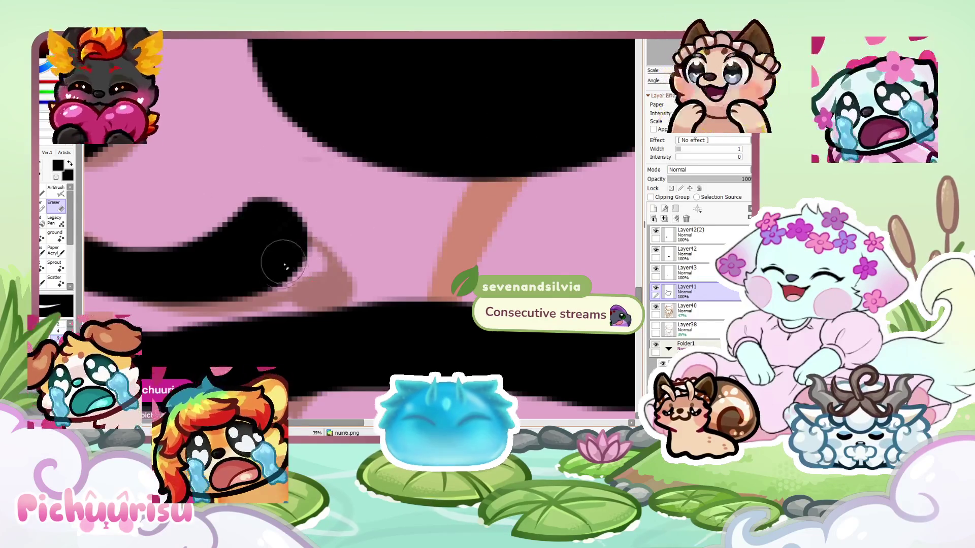
pyautogui.scroll(-2, 288, 261)
pyautogui.scroll(-4, 356, 252)
pyautogui.scroll(-2, 219, 297)
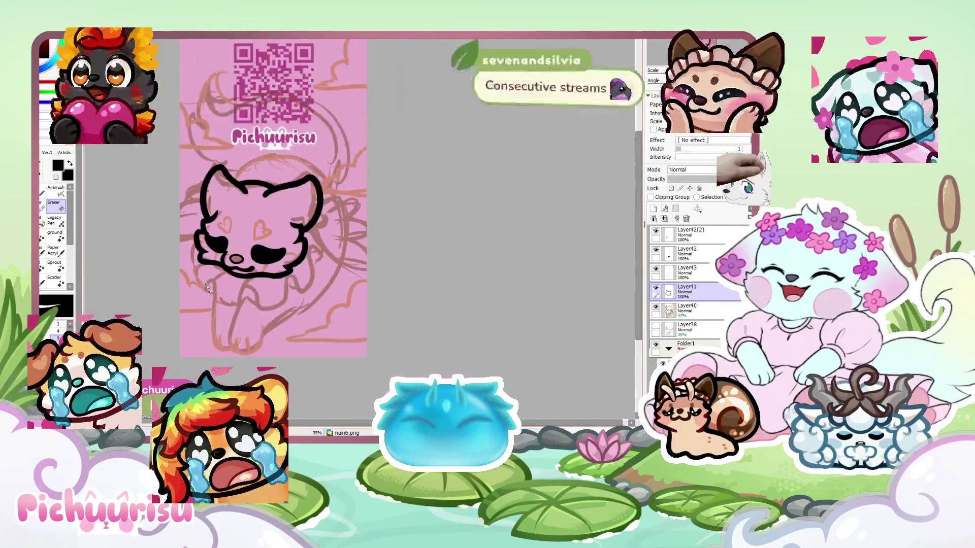
pyautogui.scroll(5, 107, 215)
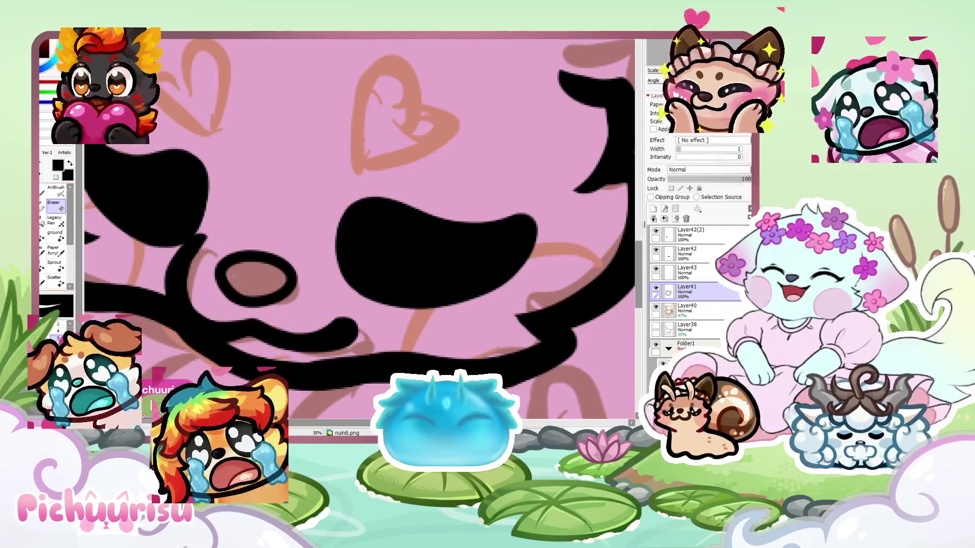
# Move the lassoed nose outline onto its own new layer, then select sketch layer Layer40
pyautogui.hotkey('ctrl', 'shift', 'n')
pyautogui.click(230, 280)
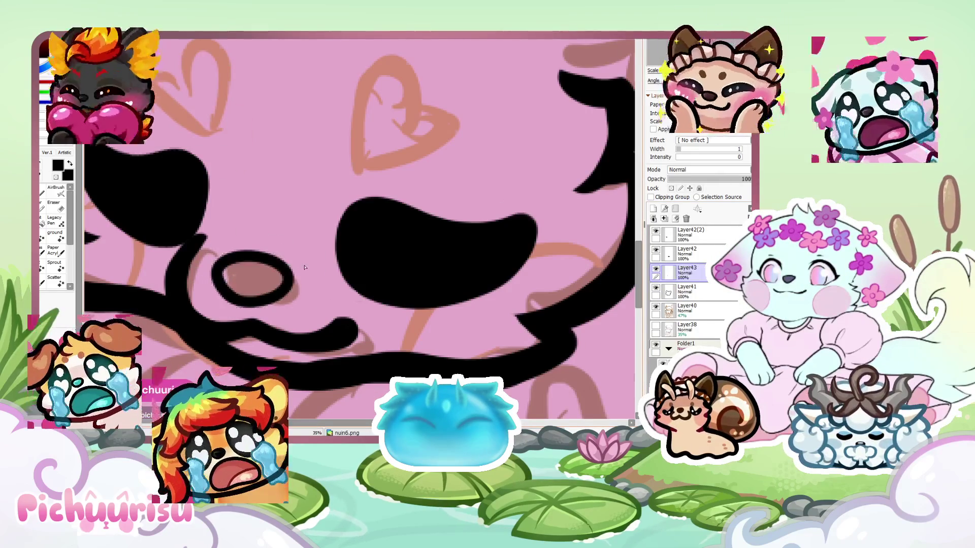
pyautogui.scroll(-5, 313, 267)
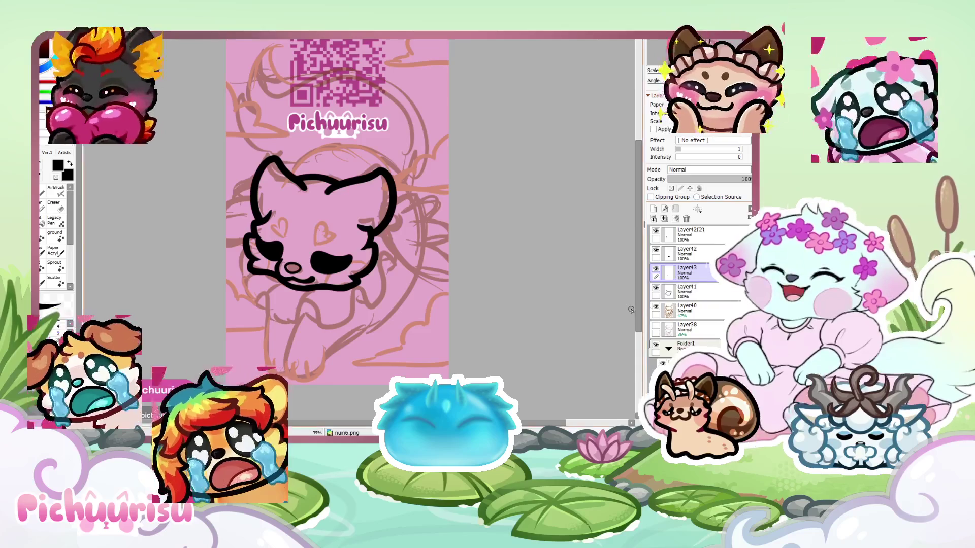
pyautogui.click(696, 307)
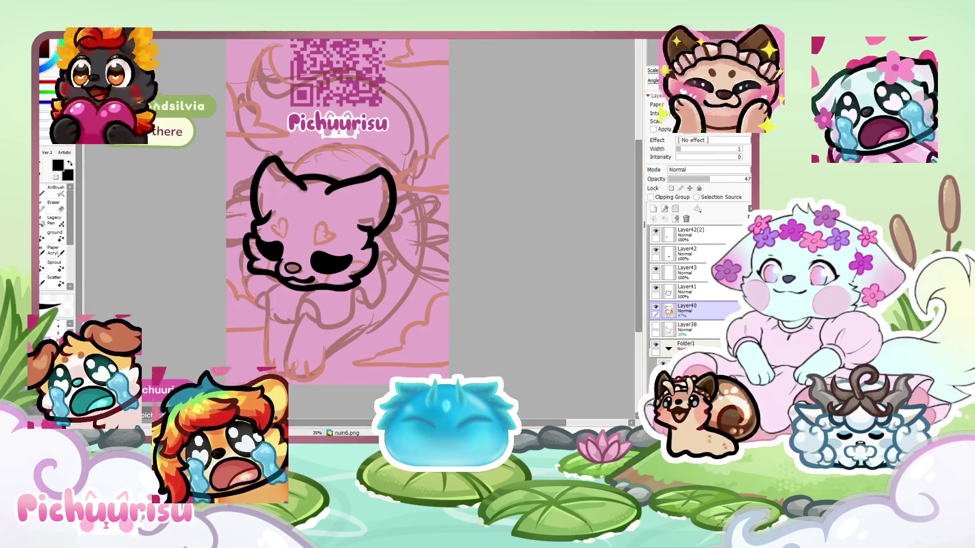
pyautogui.click(335, 432)
pyautogui.scroll(-1, 306, 234)
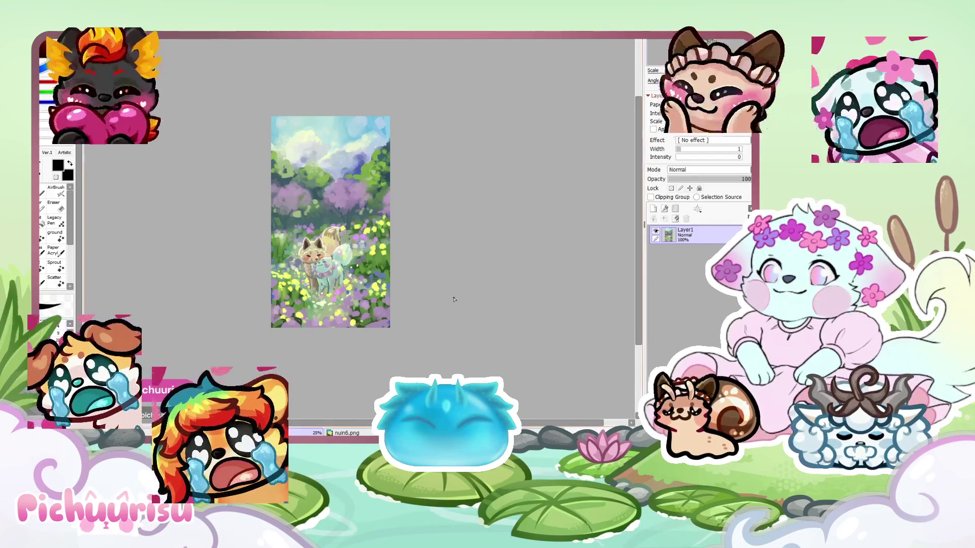
pyautogui.scroll(2, 244, 227)
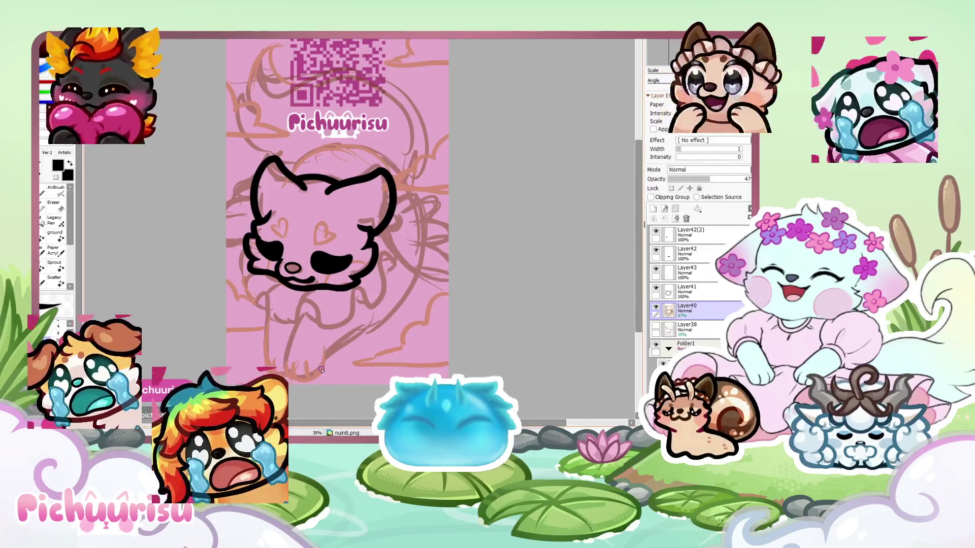
pyautogui.scroll(1, 322, 370)
pyautogui.scroll(1, 219, 266)
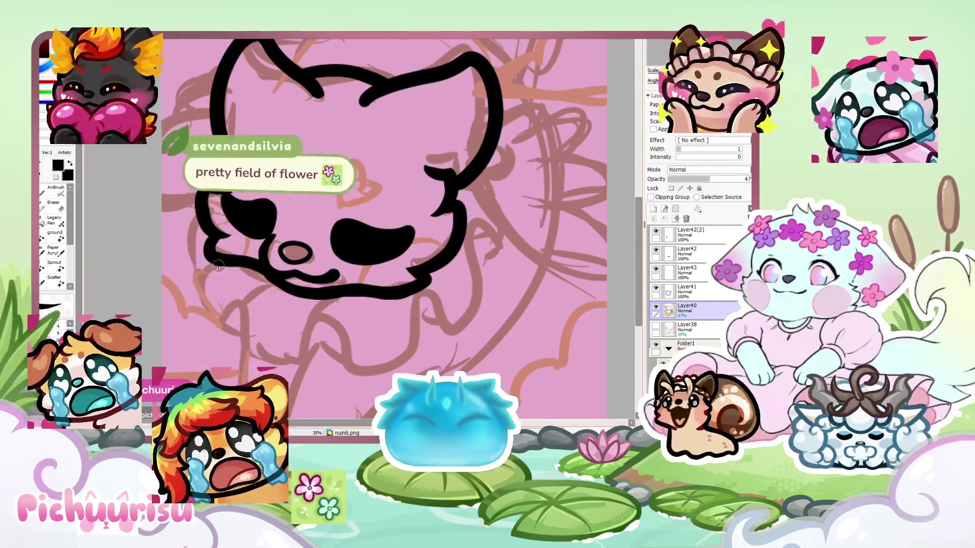
pyautogui.moveTo(218, 265); pyautogui.dragTo(230, 319)
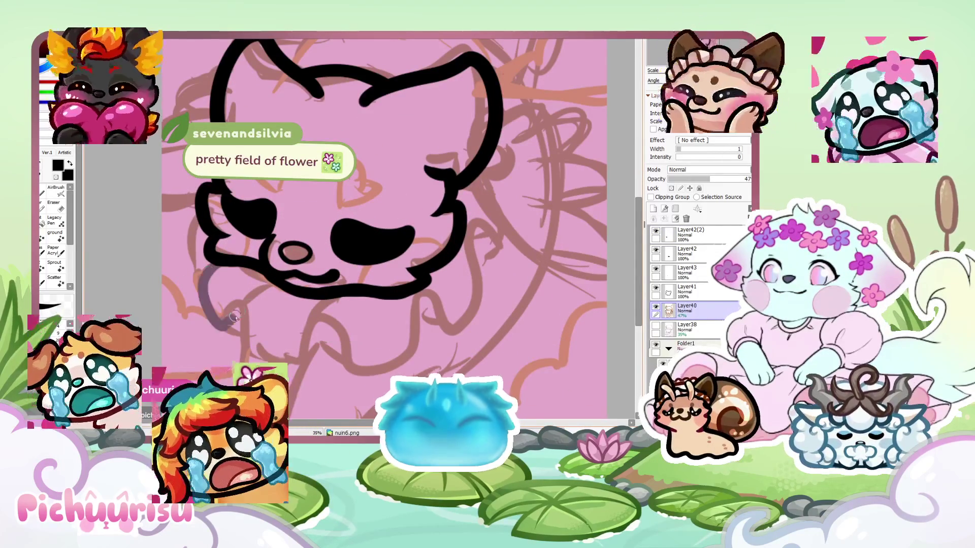
# Undo the stray stroke and draw the wavy collar outline on Layer41, extending it up to the head
pyautogui.hotkey('ctrl', 'z')
pyautogui.click(667, 294)
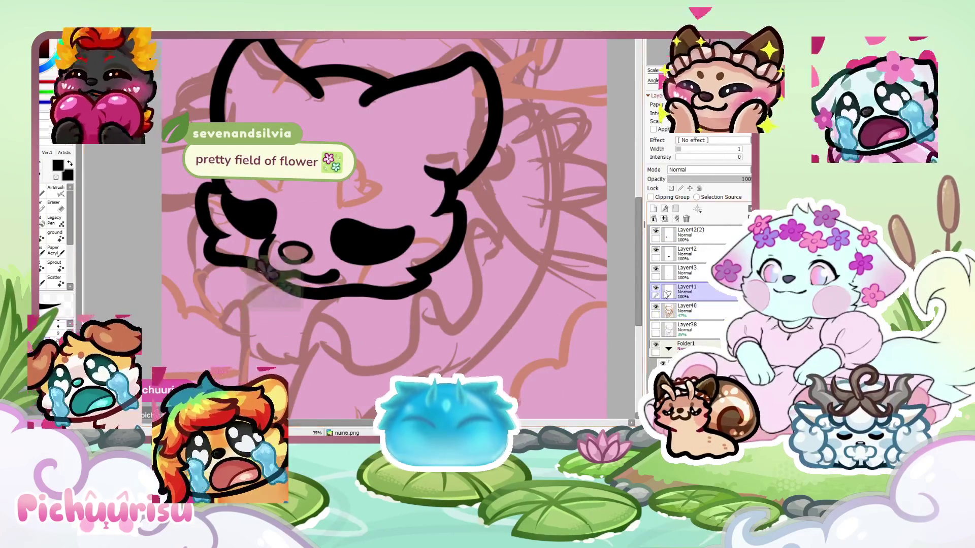
pyautogui.moveTo(207, 296)
pyautogui.mouseDown()
pyautogui.moveTo(271, 350)
pyautogui.moveTo(352, 338)
pyautogui.mouseUp()
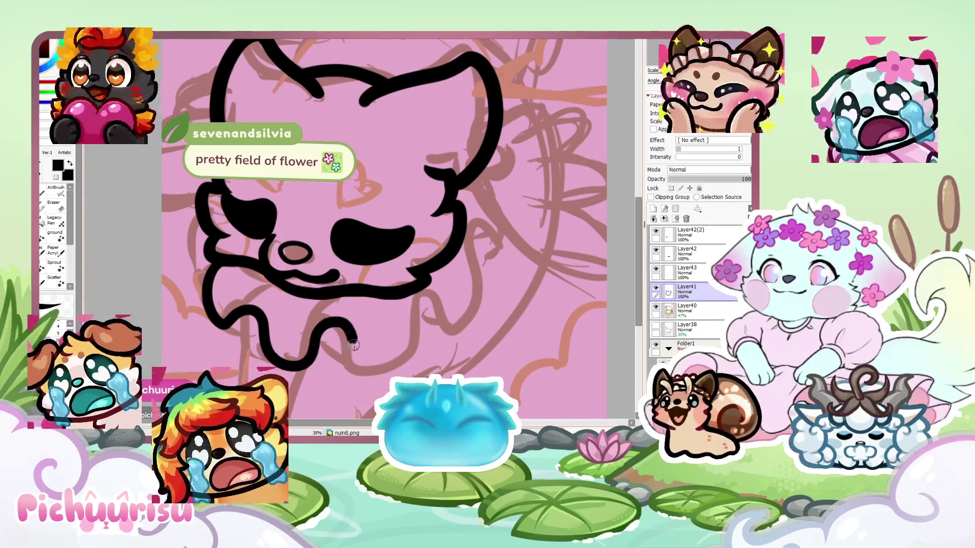
pyautogui.moveTo(417, 310)
pyautogui.mouseDown()
pyautogui.moveTo(482, 264)
pyautogui.moveTo(507, 201)
pyautogui.moveTo(472, 175)
pyautogui.mouseUp()
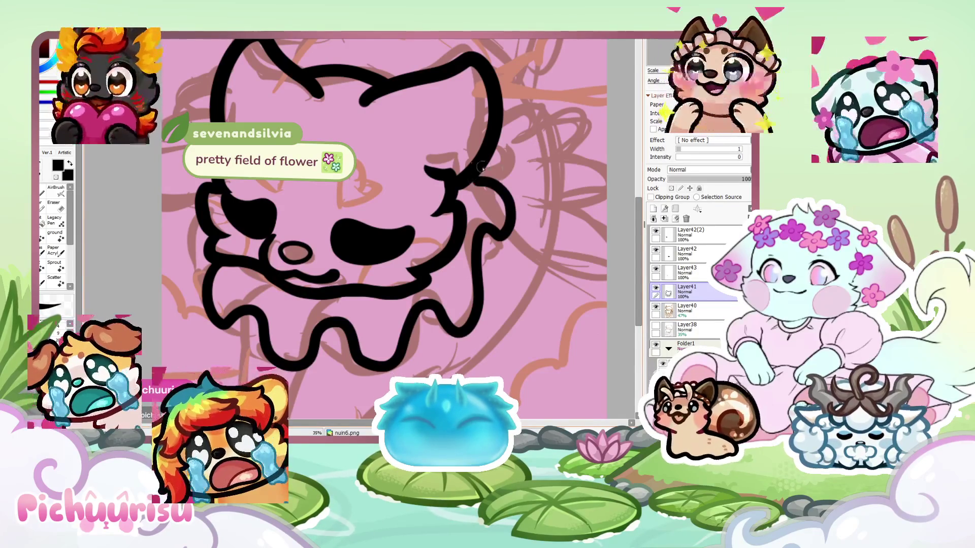
pyautogui.scroll(5, 492, 210)
pyautogui.scroll(-2, 414, 196)
pyautogui.scroll(1, 381, 153)
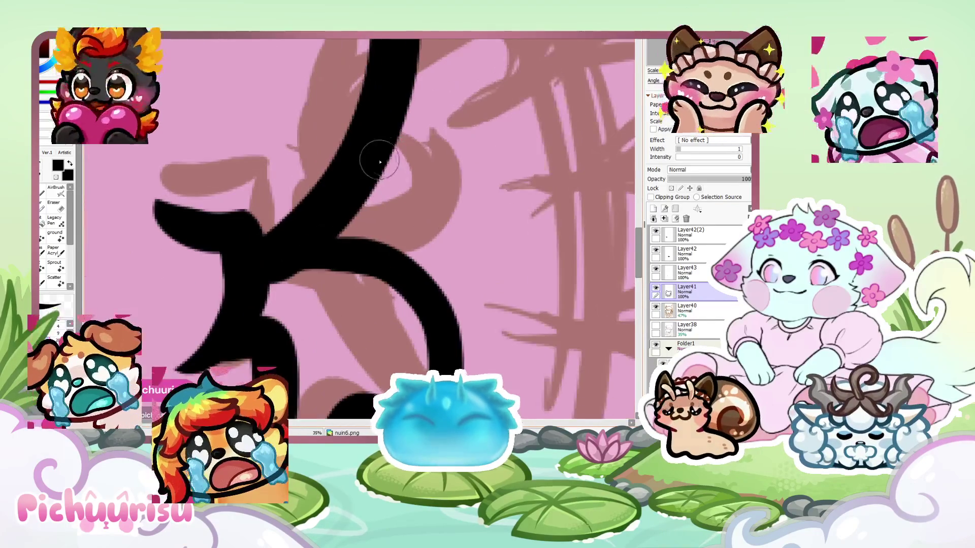
pyautogui.scroll(-3, 347, 200)
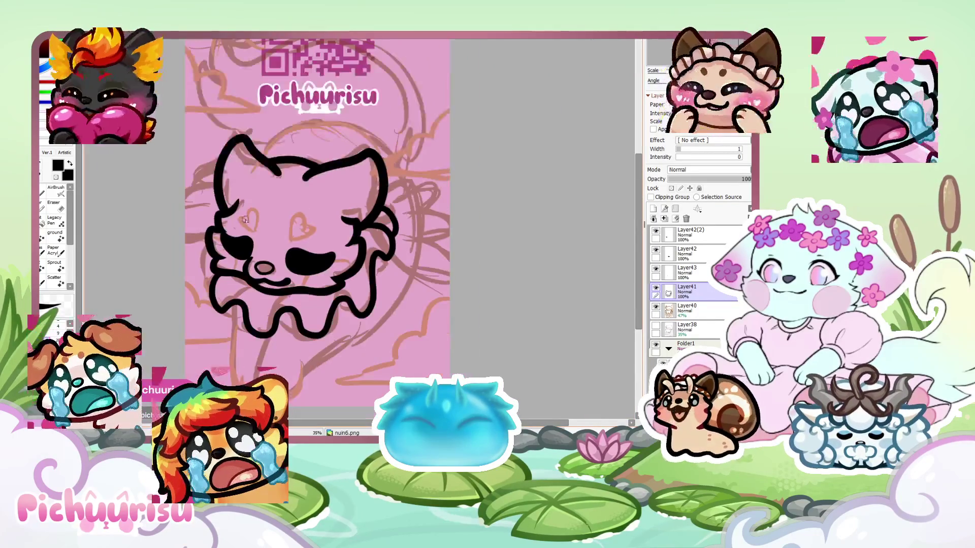
pyautogui.scroll(4, 207, 252)
# Add a line along the face's left edge and touch up the line at the mouth
pyautogui.moveTo(200, 230); pyautogui.dragTo(218, 335)
pyautogui.scroll(-3, 203, 268)
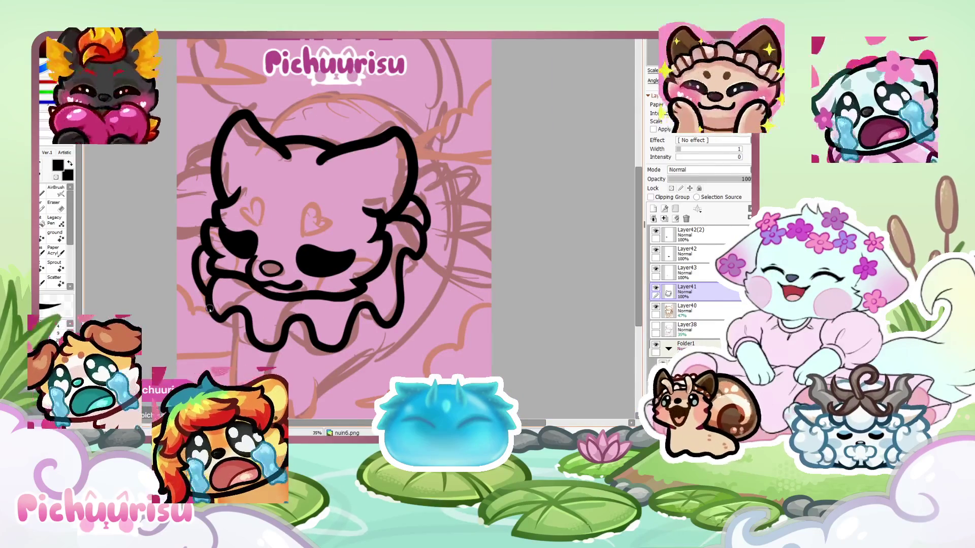
pyautogui.scroll(5, 216, 316)
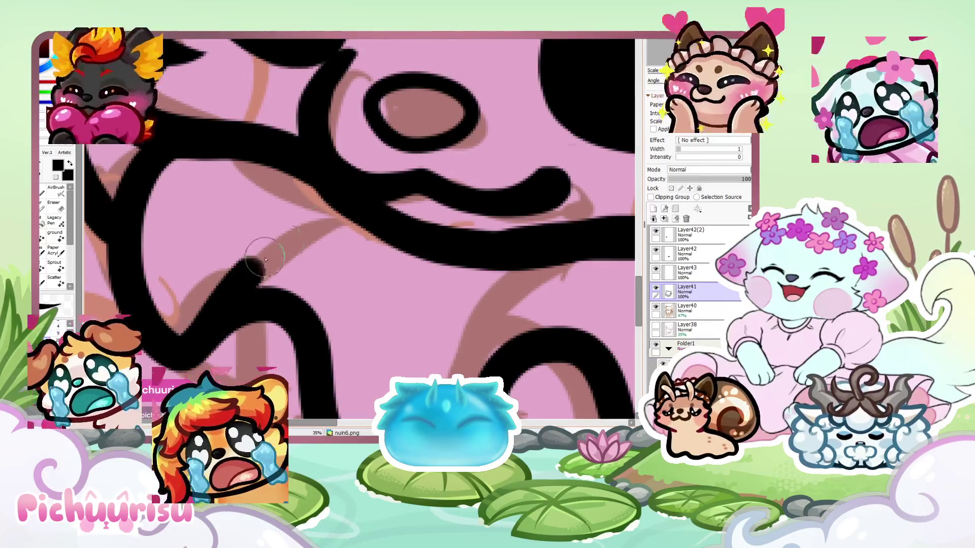
pyautogui.scroll(-3, 250, 232)
pyautogui.scroll(3, 315, 229)
pyautogui.moveTo(316, 229); pyautogui.dragTo(264, 330)
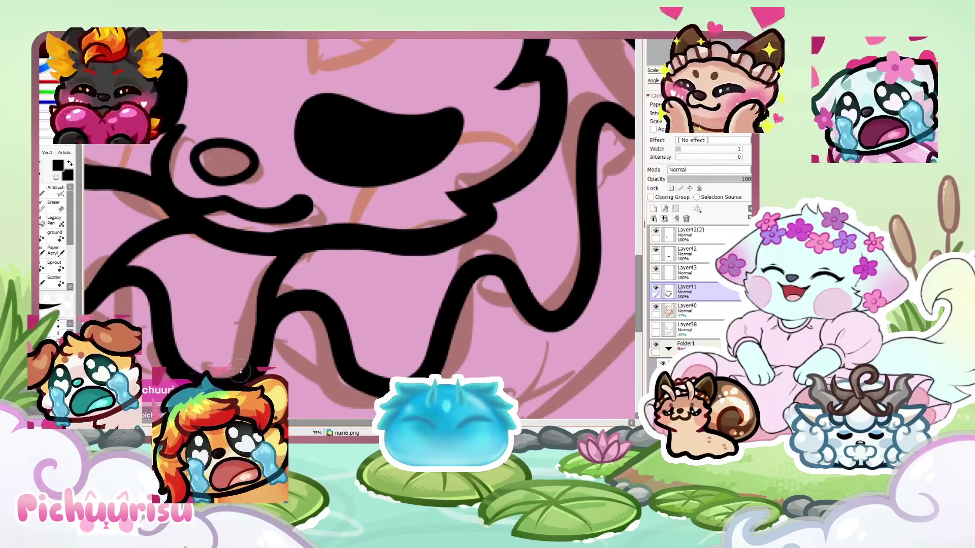
pyautogui.scroll(-3, 215, 276)
pyautogui.scroll(2, 215, 277)
pyautogui.scroll(2, 218, 282)
# Reinforce the collar's lower ruffle with several small touch-up strokes
pyautogui.moveTo(217, 283); pyautogui.dragTo(300, 337)
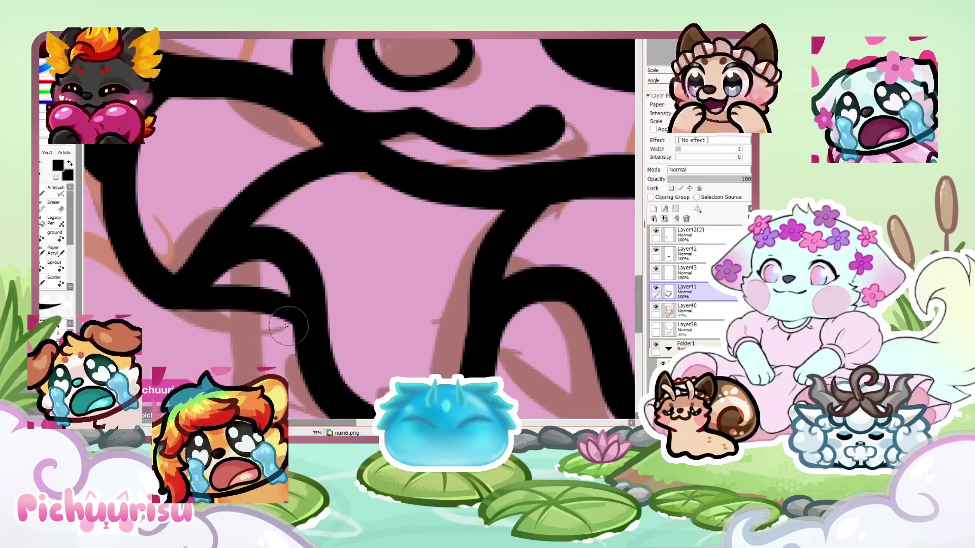
pyautogui.scroll(-4, 323, 322)
pyautogui.scroll(2, 323, 323)
pyautogui.moveTo(382, 339); pyautogui.dragTo(299, 308)
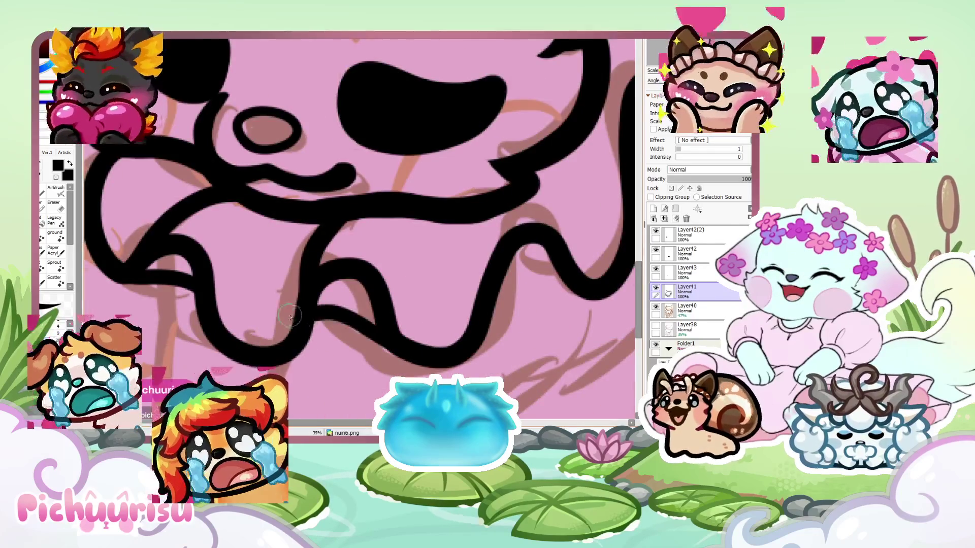
pyautogui.scroll(-3, 299, 310)
pyautogui.scroll(4, 322, 311)
pyautogui.moveTo(381, 274); pyautogui.dragTo(300, 201)
pyautogui.scroll(-5, 278, 195)
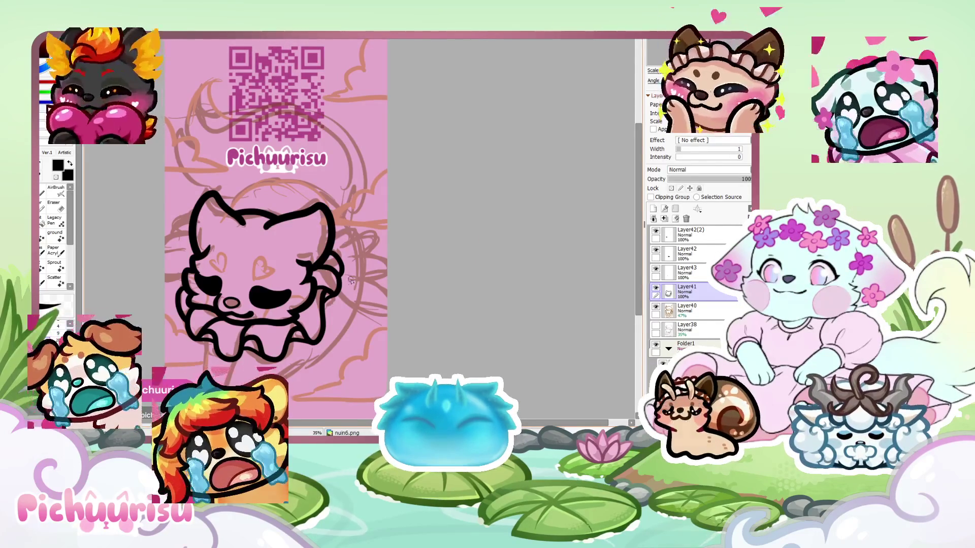
pyautogui.scroll(-3, 352, 277)
pyautogui.scroll(5, 343, 263)
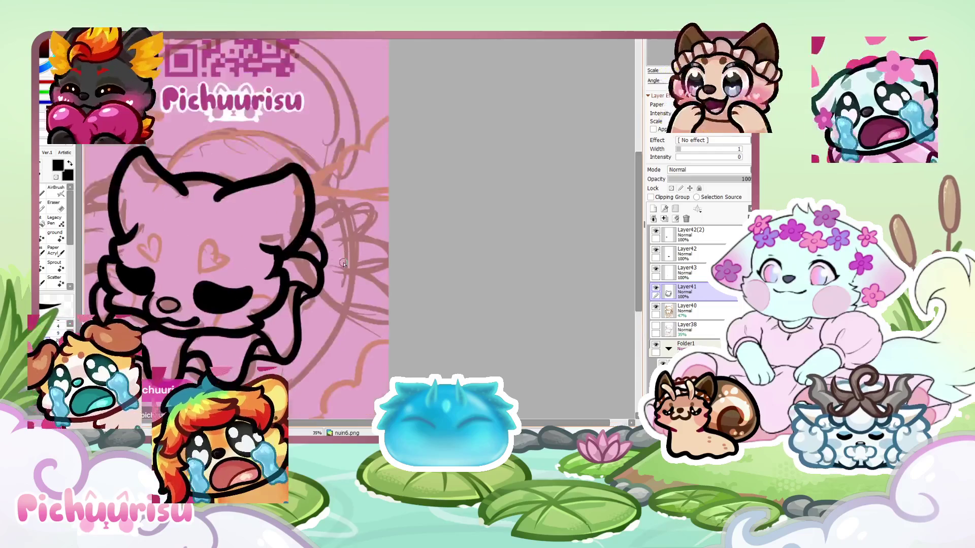
pyautogui.press('e')
pyautogui.scroll(-2, 335, 256)
pyautogui.scroll(5, 331, 252)
pyautogui.scroll(2, 331, 252)
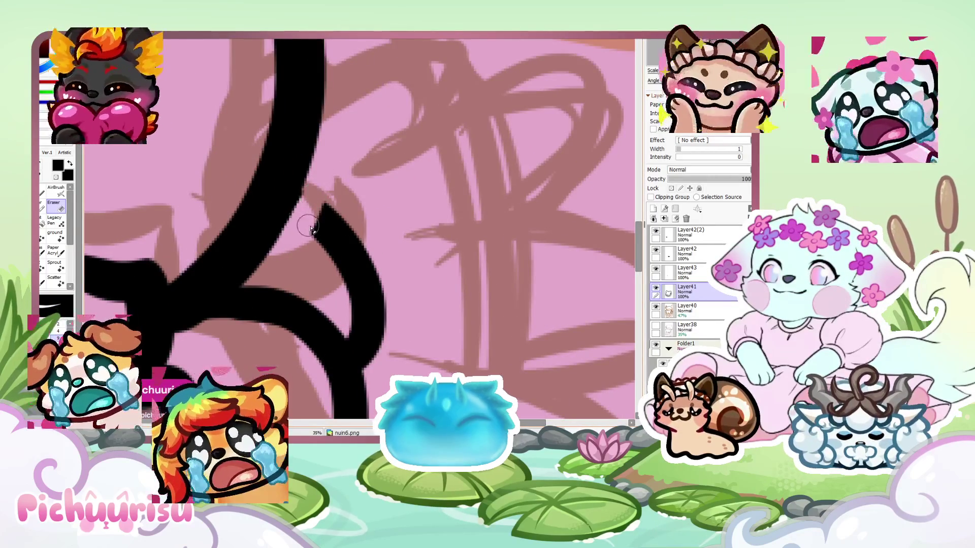
# Erase the stray spur from the black line, then start a U-shaped limb below the collar
pyautogui.moveTo(350, 310)
pyautogui.mouseDown()
pyautogui.moveTo(373, 378)
pyautogui.moveTo(350, 254)
pyautogui.moveTo(325, 213)
pyautogui.mouseUp()
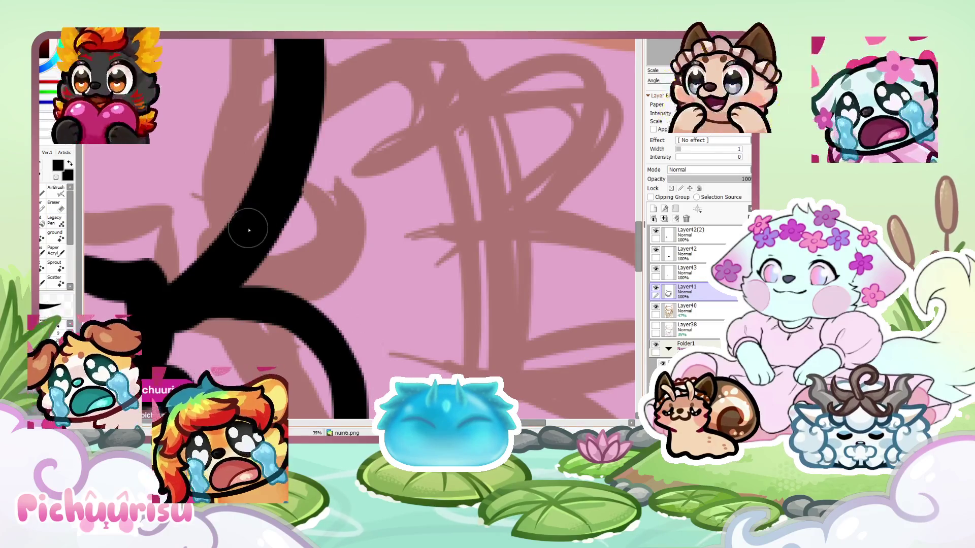
pyautogui.scroll(-5, 250, 224)
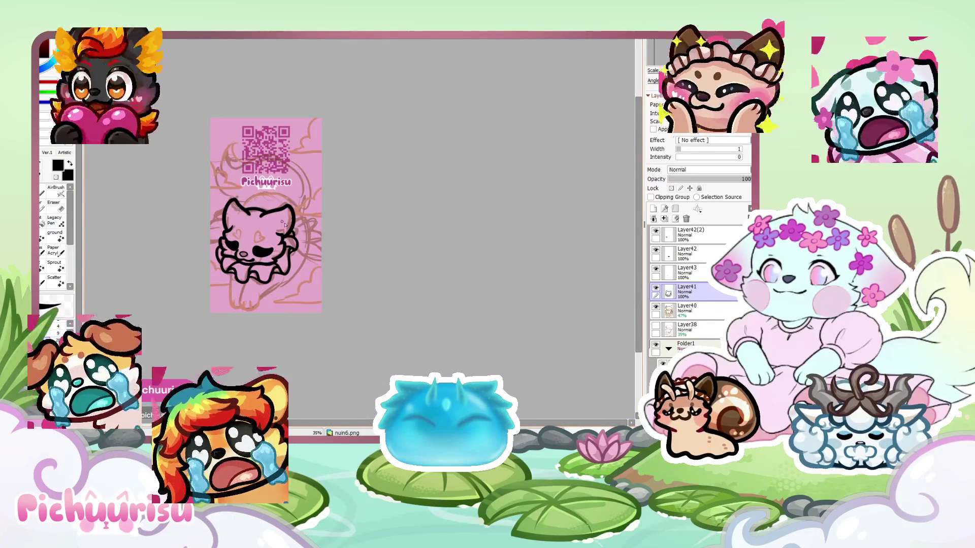
pyautogui.scroll(5, 273, 219)
pyautogui.scroll(-1, 266, 252)
pyautogui.scroll(-1, 378, 279)
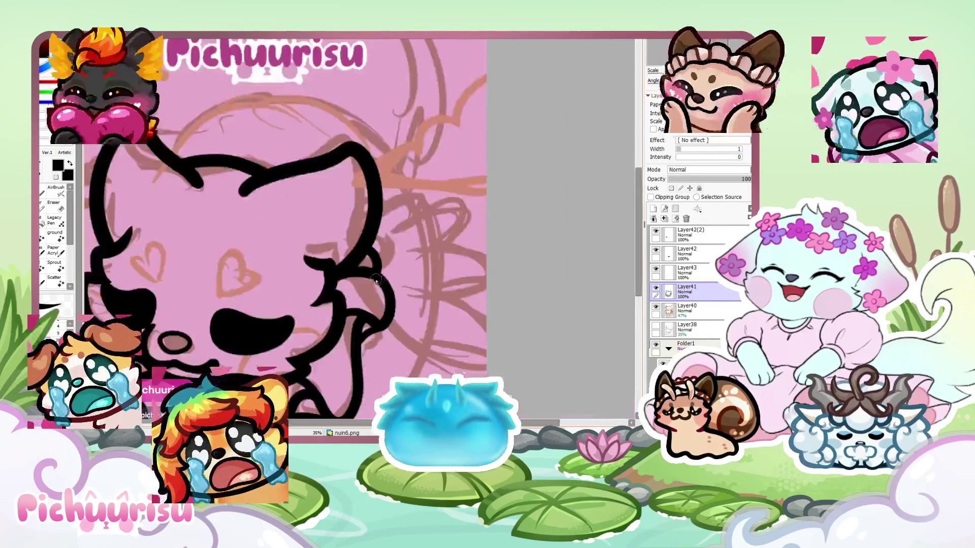
pyautogui.scroll(-3, 267, 205)
pyautogui.scroll(3, 317, 378)
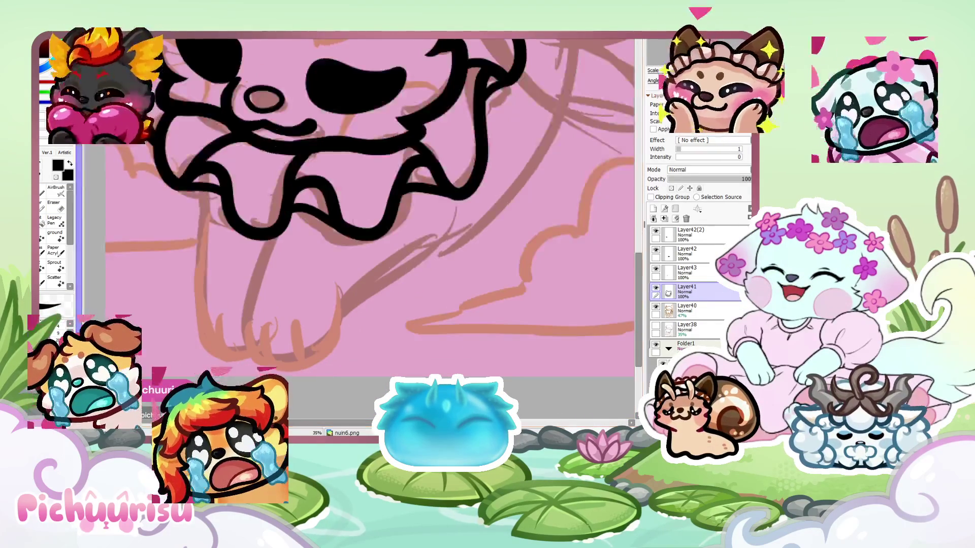
pyautogui.moveTo(269, 239)
pyautogui.mouseDown()
pyautogui.moveTo(241, 339)
pyautogui.moveTo(315, 269)
pyautogui.mouseUp()
# Draw the left leg line below the collar, undoing the two-piece and single-curve limb attempts
pyautogui.scroll(-3, 317, 211)
pyautogui.scroll(3, 355, 193)
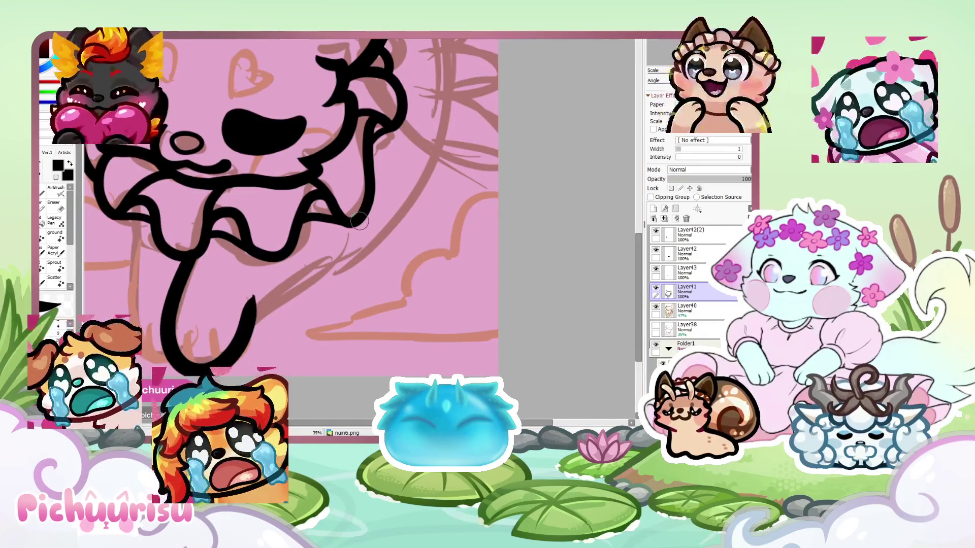
pyautogui.hotkey('ctrl', 'z')
pyautogui.hotkey('ctrl', 'z')
pyautogui.moveTo(192, 257)
pyautogui.mouseDown()
pyautogui.moveTo(175, 333)
pyautogui.moveTo(261, 293)
pyautogui.moveTo(180, 274)
pyautogui.moveTo(176, 340)
pyautogui.moveTo(265, 290)
pyautogui.mouseUp()
pyautogui.hotkey('ctrl', 'z')
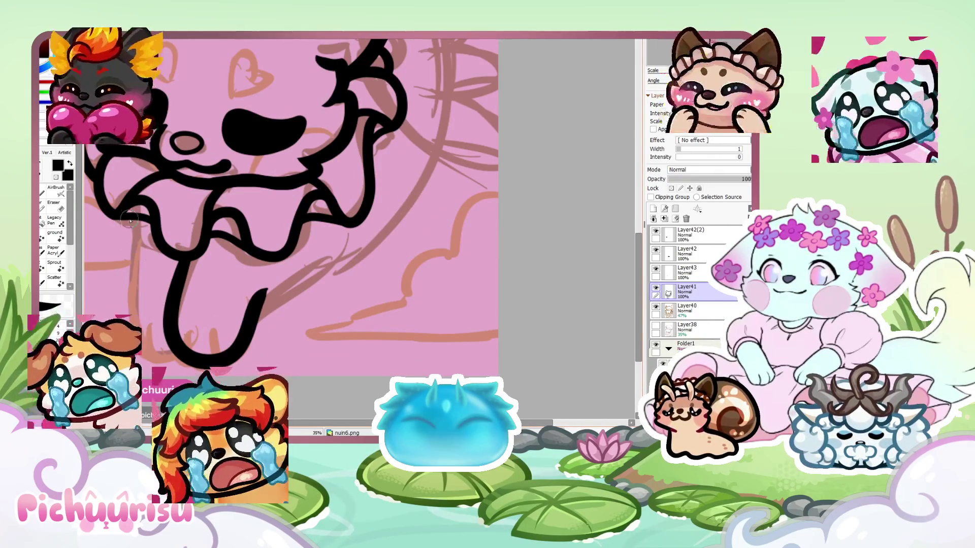
pyautogui.moveTo(129, 222); pyautogui.dragTo(127, 289)
pyautogui.hotkey('ctrl', 'z')
pyautogui.moveTo(130, 208); pyautogui.dragTo(127, 268)
# Redraw the leg's inner edge, right side and outer left edge, then touch up its left side
pyautogui.scroll(-5, 140, 314)
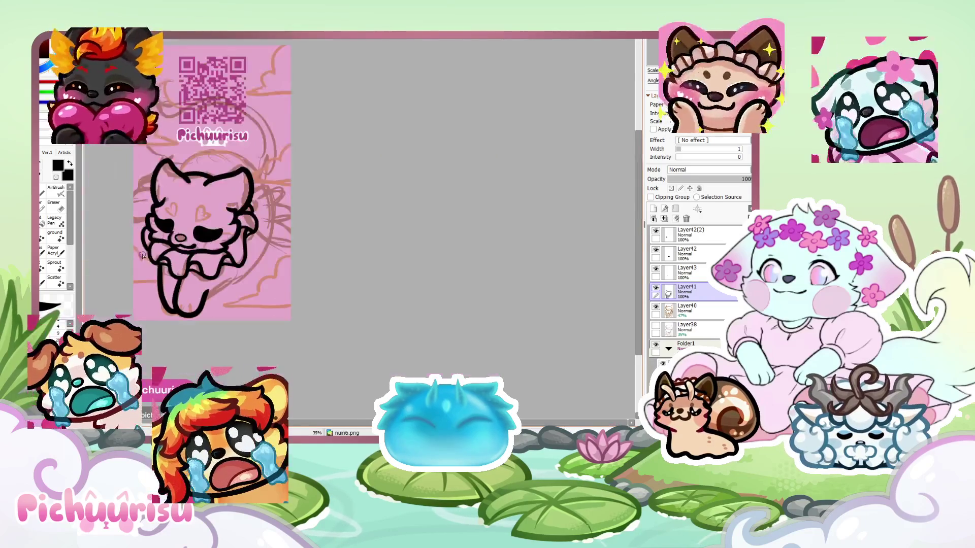
pyautogui.scroll(6, 141, 314)
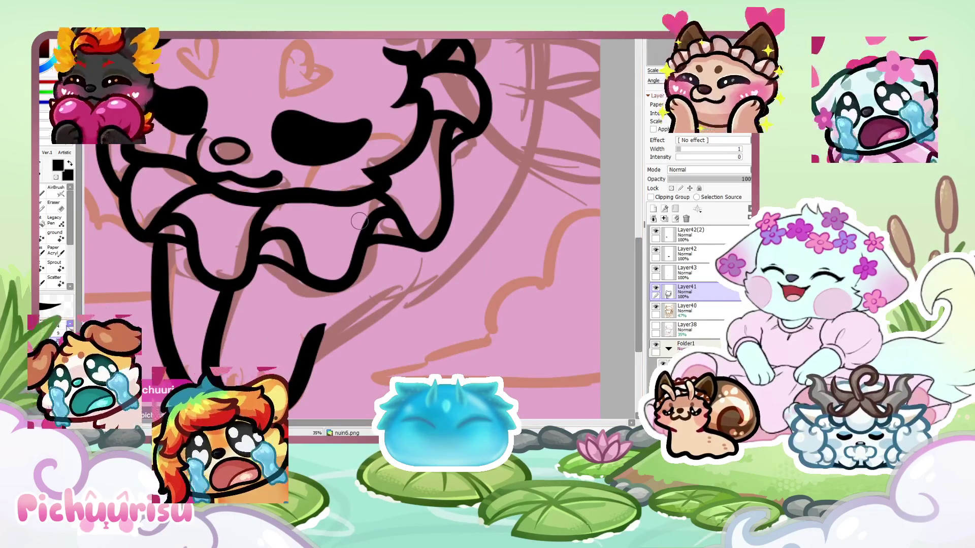
pyautogui.hotkey('ctrl', 'z')
pyautogui.hotkey('ctrl', 'z')
pyautogui.moveTo(235, 292); pyautogui.dragTo(210, 368)
pyautogui.moveTo(289, 404); pyautogui.dragTo(316, 324)
pyautogui.moveTo(158, 365); pyautogui.dragTo(153, 236)
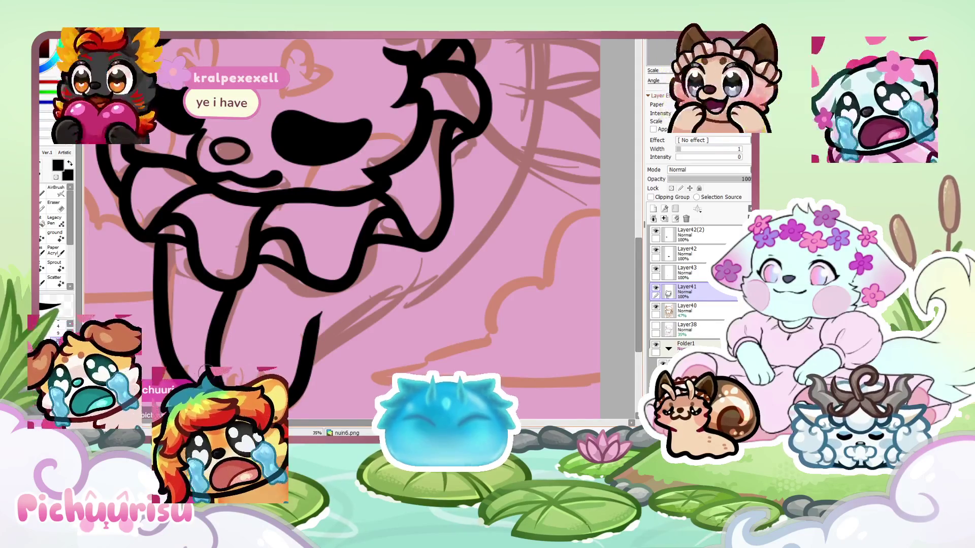
pyautogui.scroll(2, 162, 294)
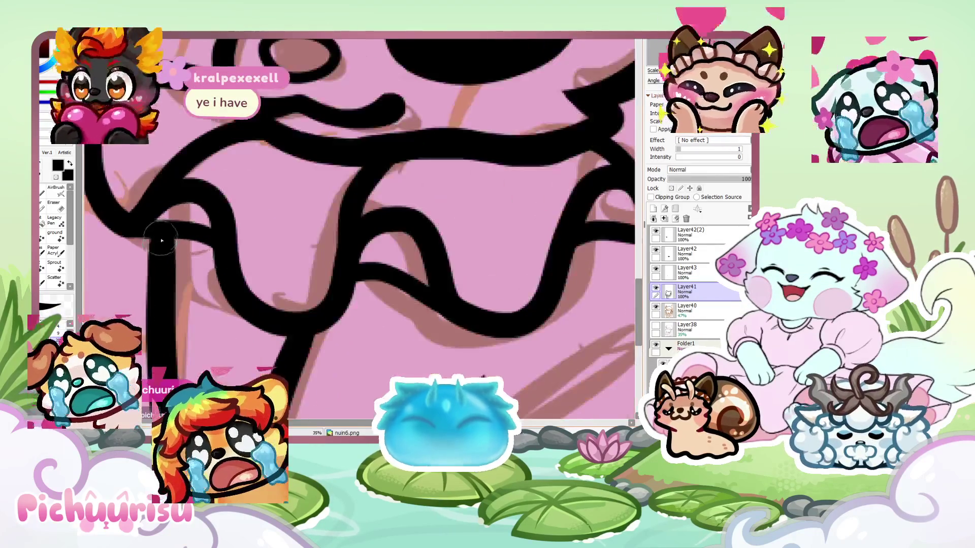
pyautogui.moveTo(157, 253); pyautogui.dragTo(114, 213)
# Switch to the Eraser and zoom around to check the finished leg and paw
pyautogui.scroll(-4, 193, 283)
pyautogui.scroll(5, 193, 283)
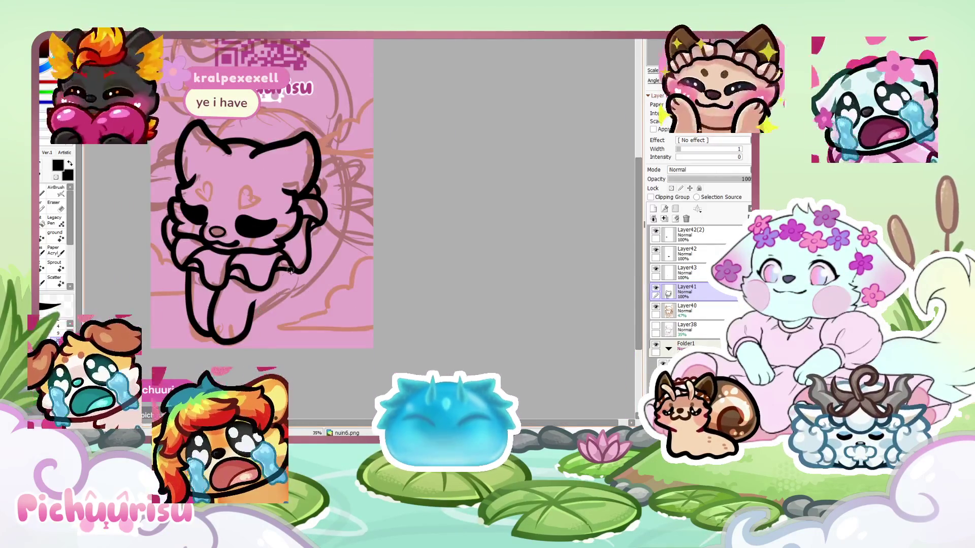
pyautogui.scroll(-5, 258, 319)
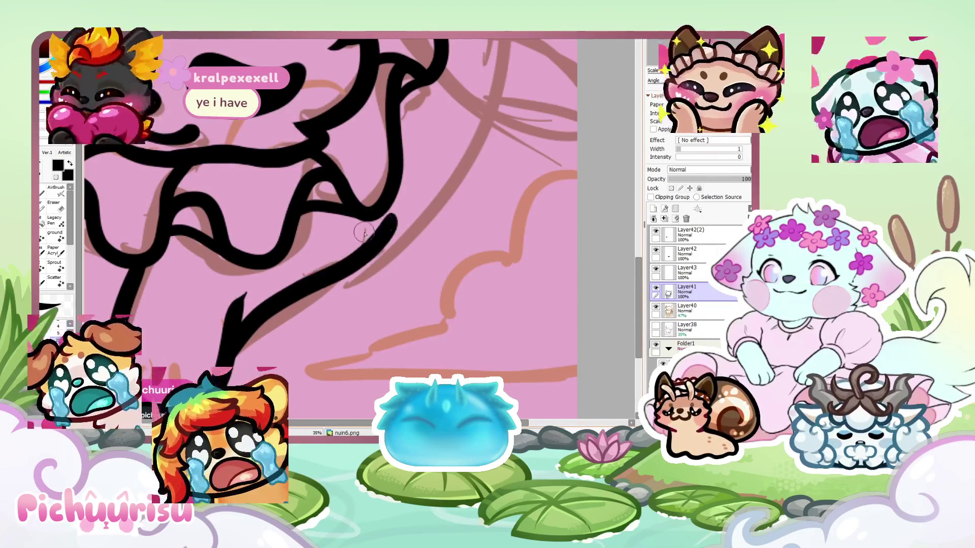
pyautogui.scroll(4, 185, 361)
pyautogui.press('e')
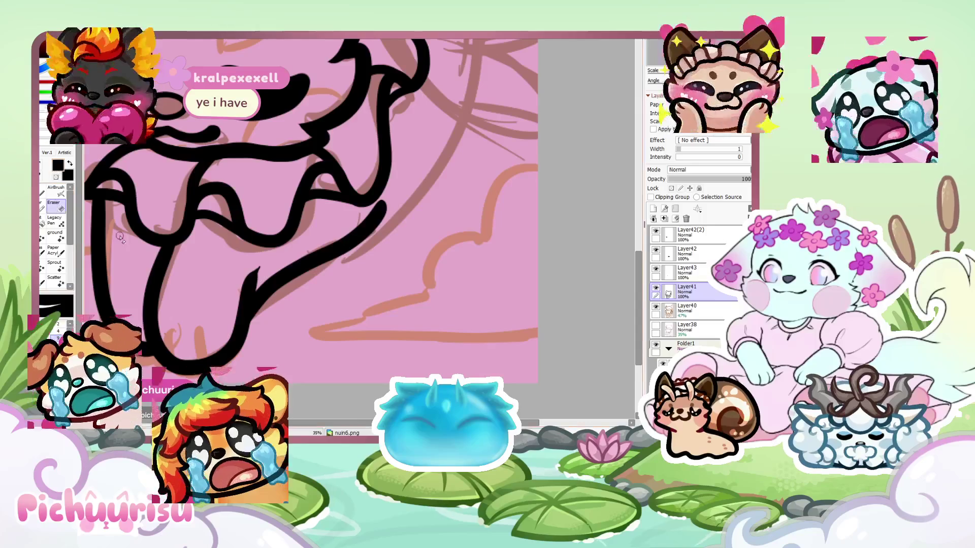
pyautogui.scroll(3, 248, 257)
pyautogui.scroll(-5, 269, 268)
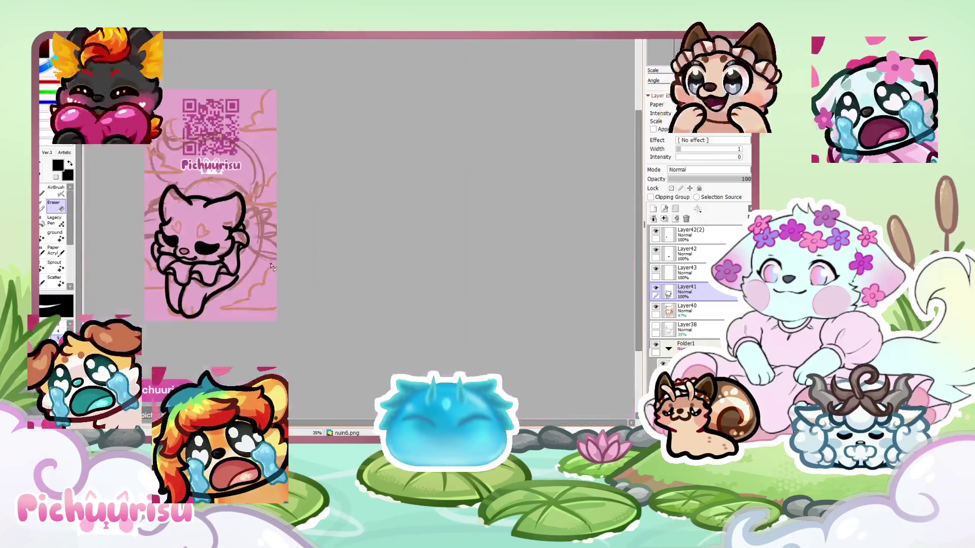
pyautogui.scroll(3, 258, 288)
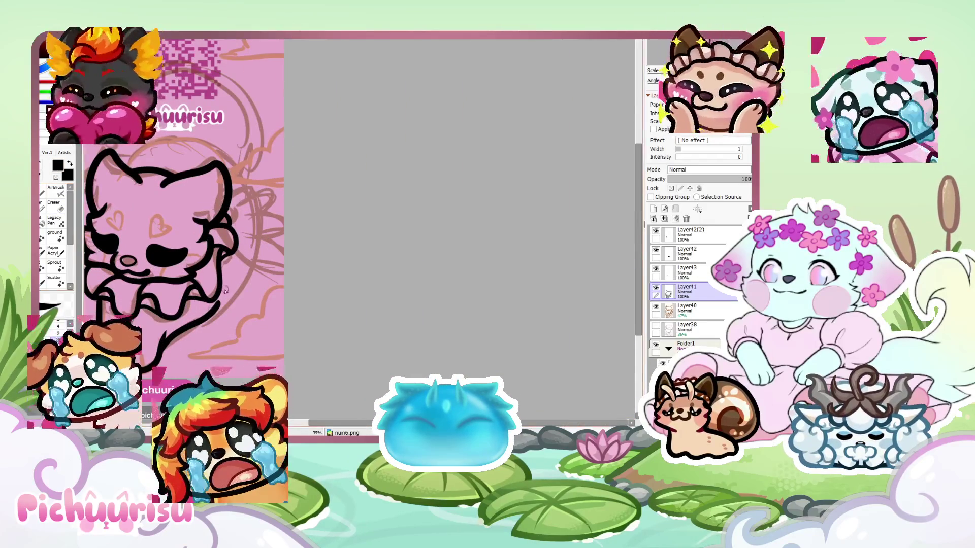
pyautogui.scroll(-3, 219, 190)
pyautogui.scroll(3, 220, 192)
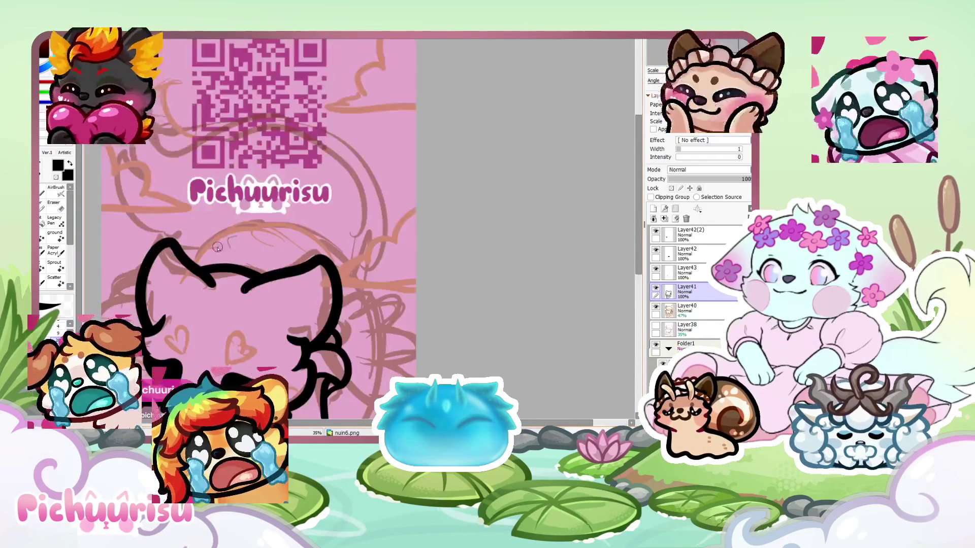
pyautogui.scroll(-3, 220, 194)
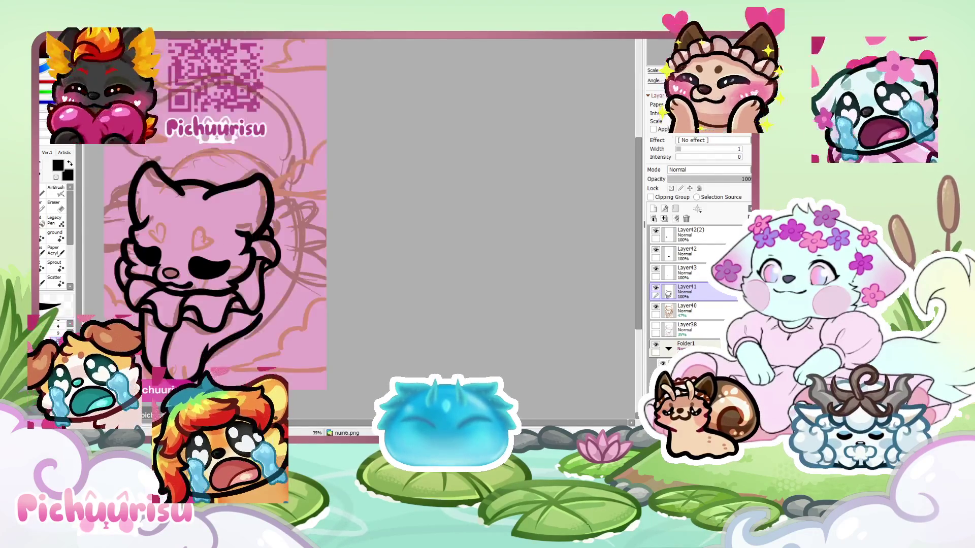
# Ink five tapered black strokes along the cat's neck, collar and head lineart
pyautogui.moveTo(232, 238); pyautogui.dragTo(244, 220)
pyautogui.scroll(4, 244, 267)
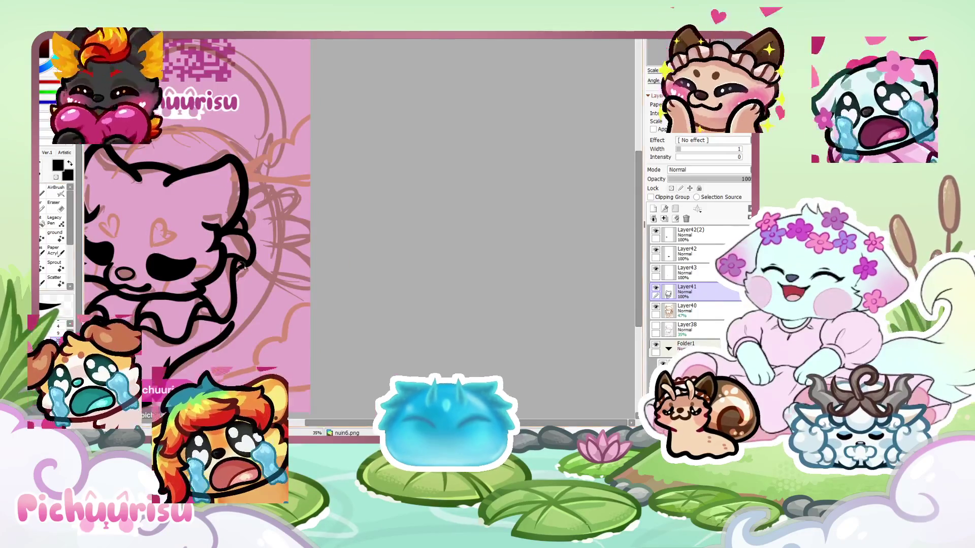
pyautogui.moveTo(244, 268)
pyautogui.mouseDown()
pyautogui.moveTo(345, 351)
pyautogui.moveTo(436, 175)
pyautogui.mouseUp()
pyautogui.scroll(-3, 305, 281)
pyautogui.scroll(3, 305, 281)
pyautogui.moveTo(330, 208); pyautogui.dragTo(386, 162)
pyautogui.moveTo(208, 223); pyautogui.dragTo(363, 160)
pyautogui.moveTo(244, 203); pyautogui.dragTo(315, 132)
pyautogui.moveTo(198, 153); pyautogui.dragTo(315, 99)
pyautogui.scroll(-3, 159, 213)
pyautogui.scroll(4, 186, 179)
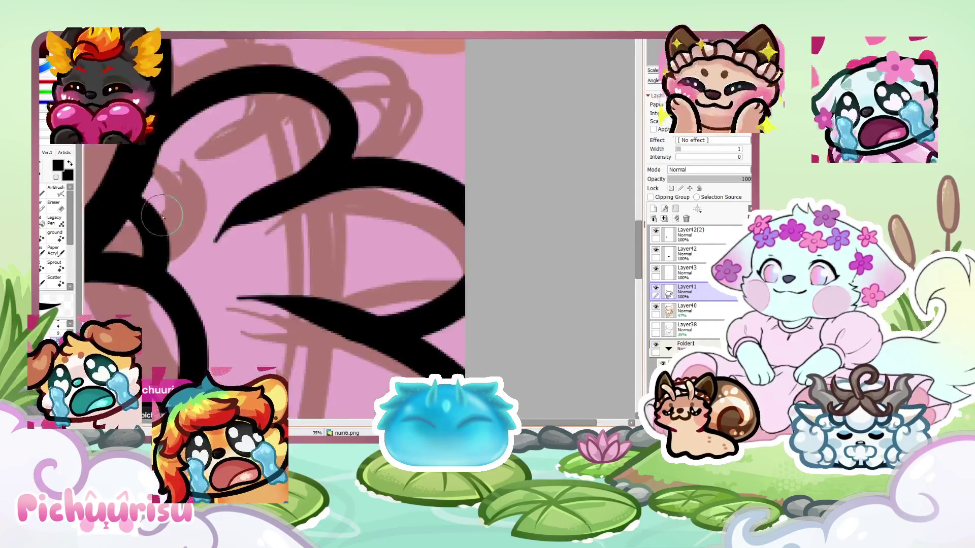
# Erase the stray thin dark strokes with the Eraser
pyautogui.press('e')
pyautogui.scroll(1, 188, 152)
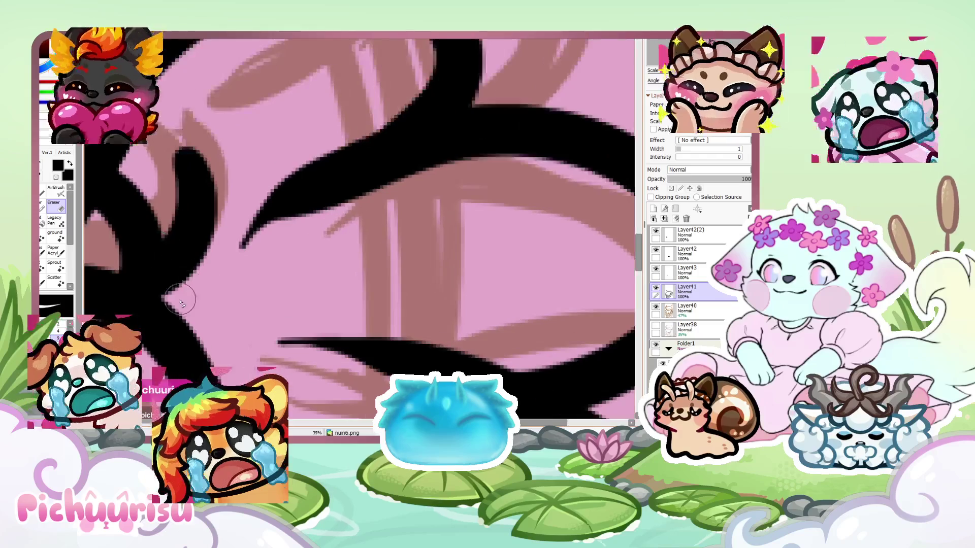
pyautogui.scroll(-2, 188, 152)
pyautogui.scroll(2, 188, 152)
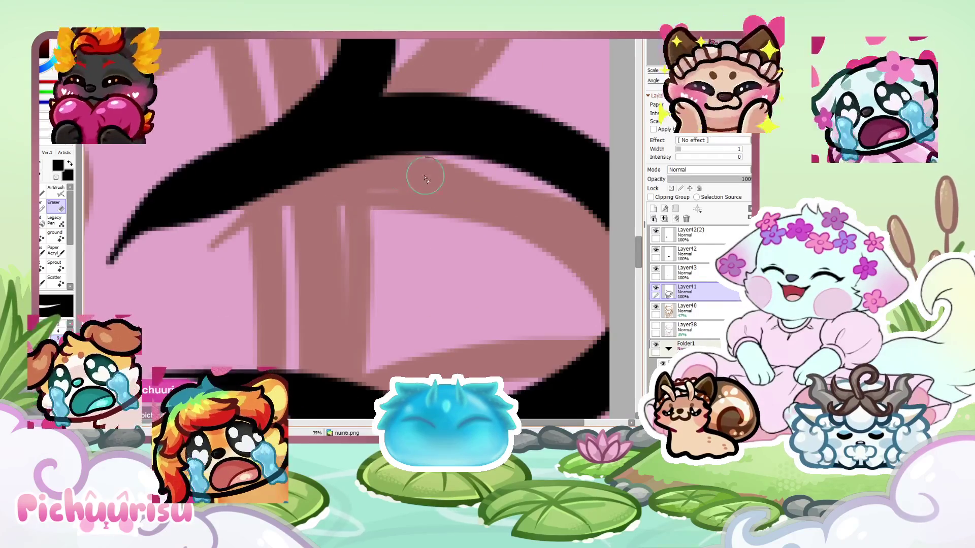
pyautogui.moveTo(381, 167); pyautogui.dragTo(116, 248)
pyautogui.moveTo(274, 195); pyautogui.dragTo(135, 261)
pyautogui.scroll(-1, 135, 261)
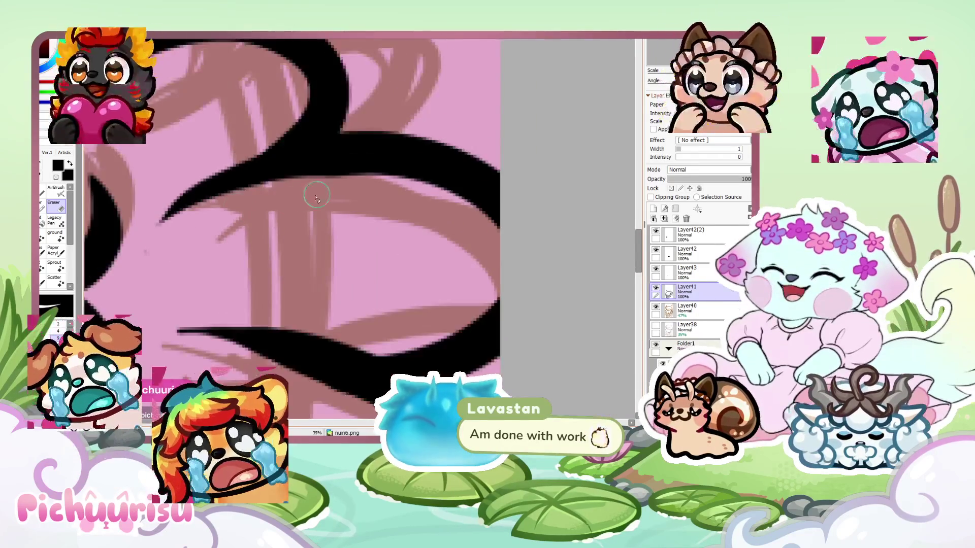
pyautogui.scroll(-1, 162, 218)
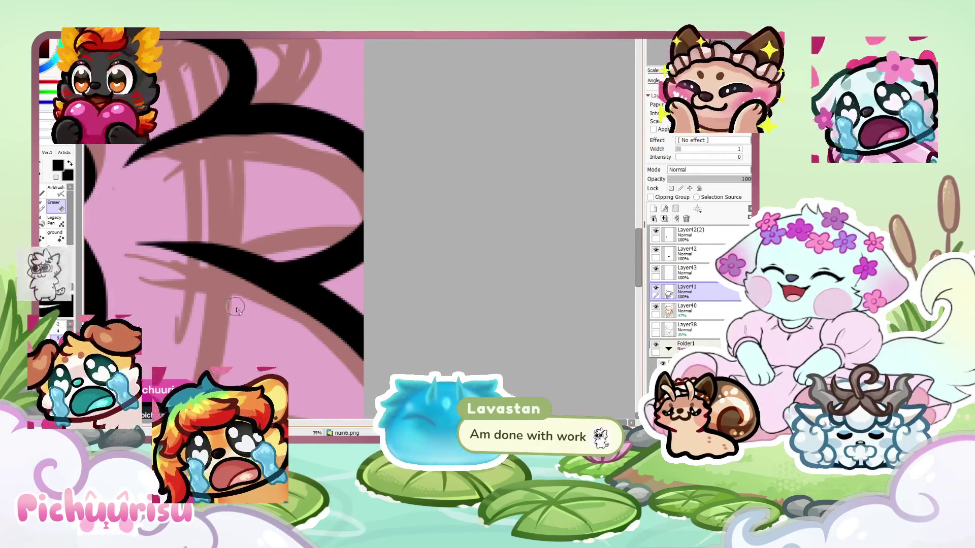
pyautogui.scroll(1, 282, 254)
pyautogui.scroll(-2, 304, 268)
pyautogui.scroll(-3, 303, 267)
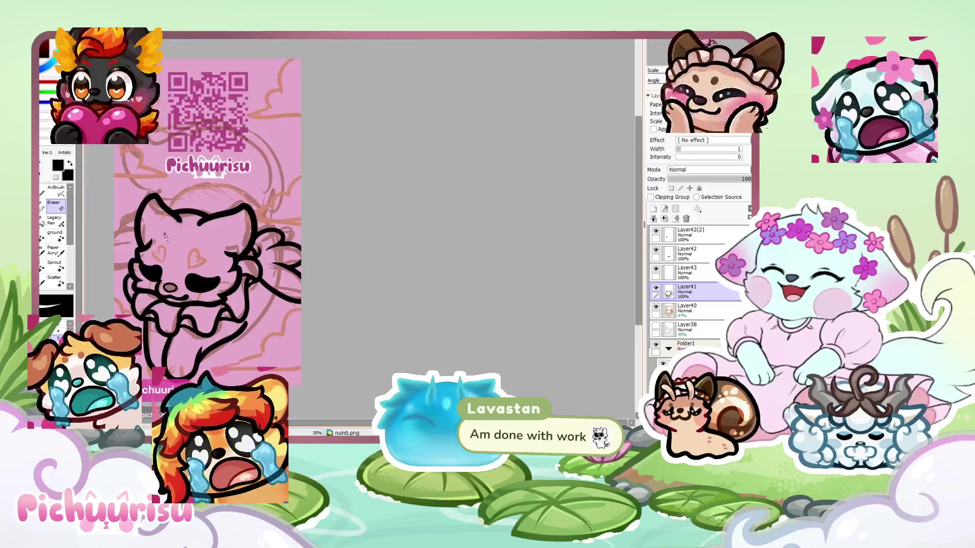
pyautogui.scroll(3, 145, 253)
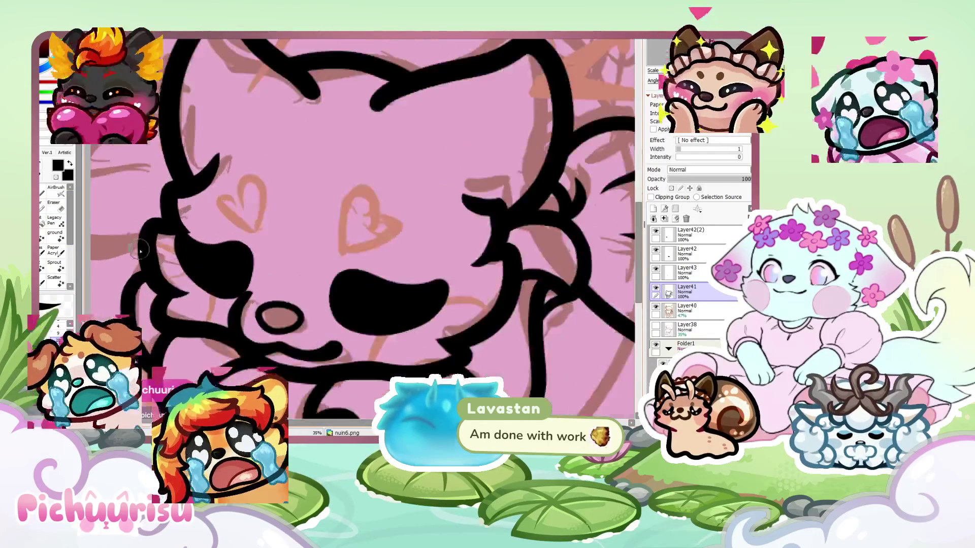
pyautogui.scroll(-2, 127, 248)
pyautogui.scroll(2, 164, 237)
pyautogui.scroll(1, 162, 238)
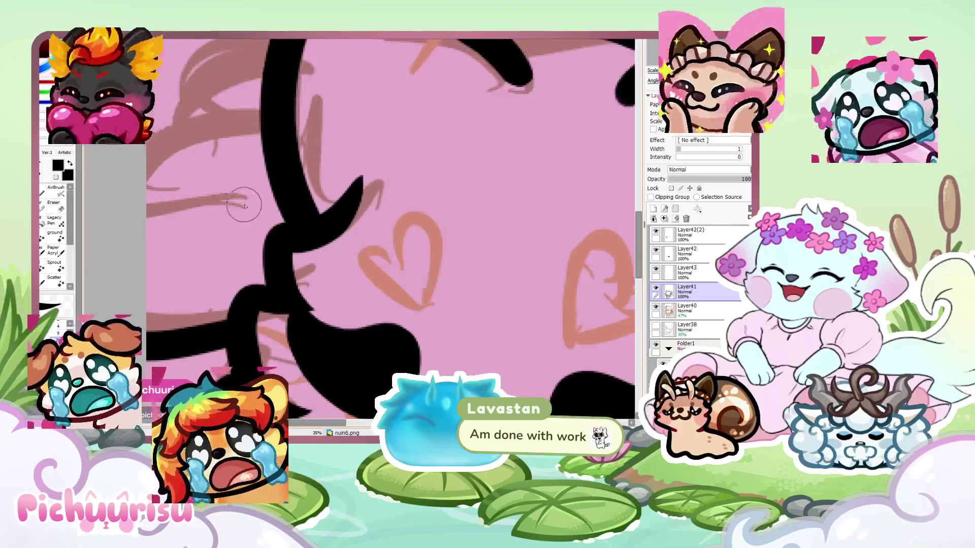
pyautogui.scroll(-2, 147, 246)
pyautogui.scroll(3, 133, 259)
# Redraw the curved ear stroke from the canvas edge and add a curve along the head outline
pyautogui.moveTo(134, 259); pyautogui.dragTo(275, 192)
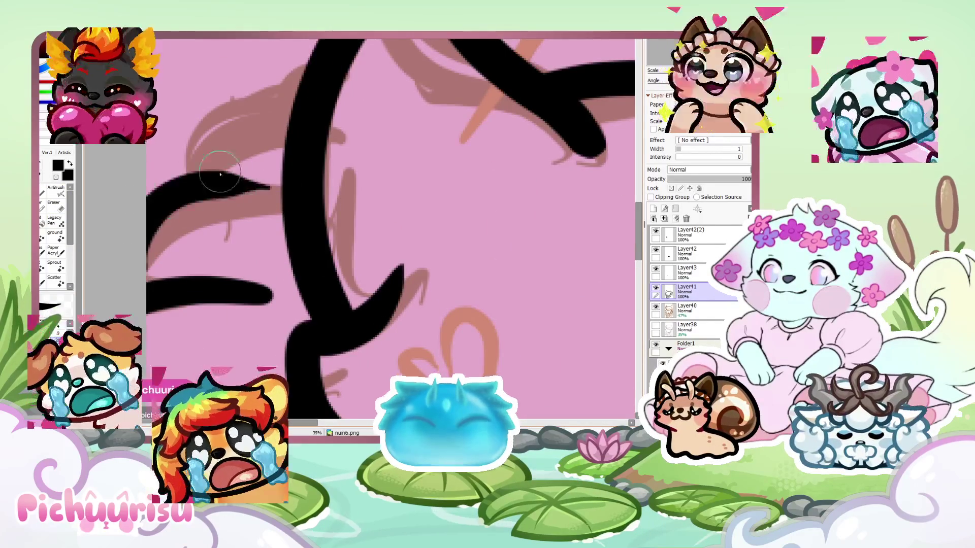
pyautogui.scroll(-3, 193, 161)
pyautogui.scroll(3, 230, 237)
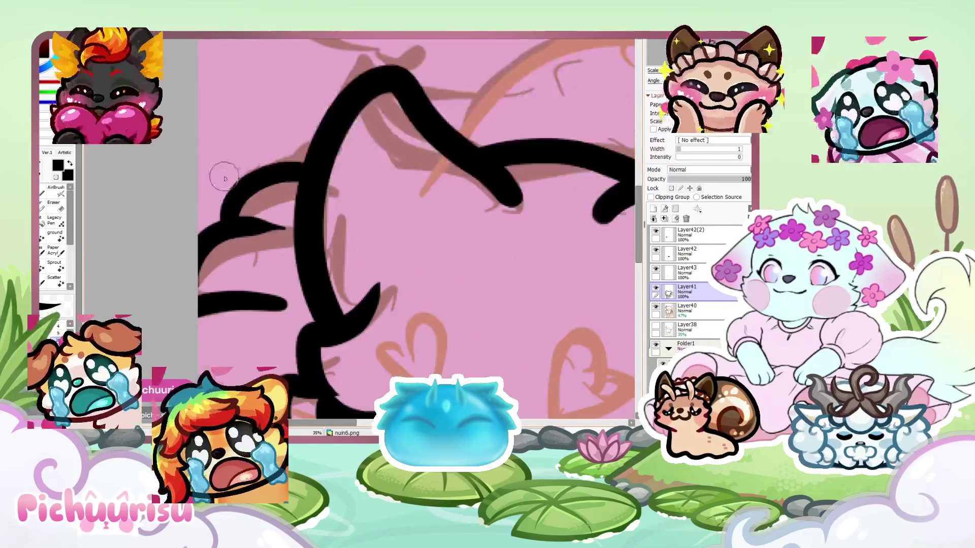
pyautogui.hotkey('ctrl', 'z')
pyautogui.moveTo(198, 244); pyautogui.dragTo(293, 248)
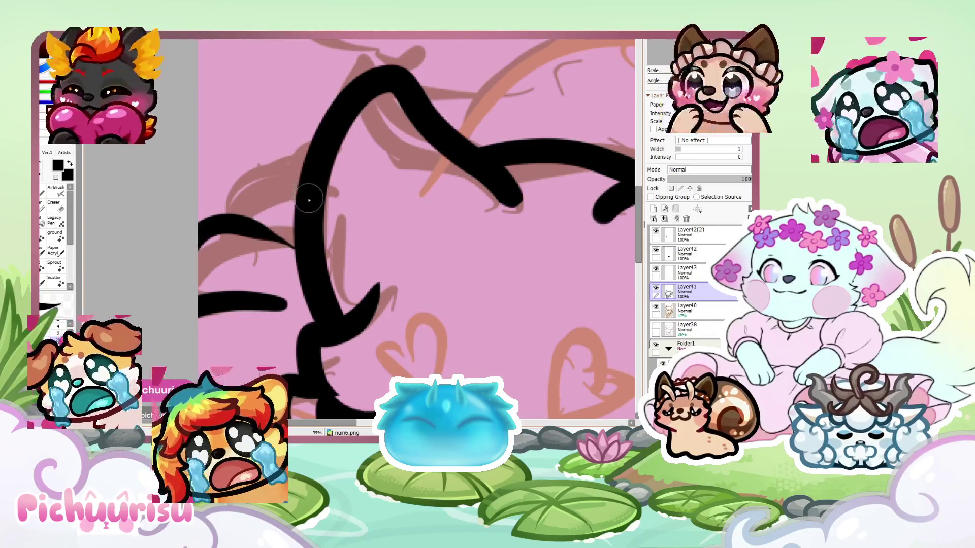
pyautogui.moveTo(309, 200); pyautogui.dragTo(230, 226)
pyautogui.scroll(-4, 212, 212)
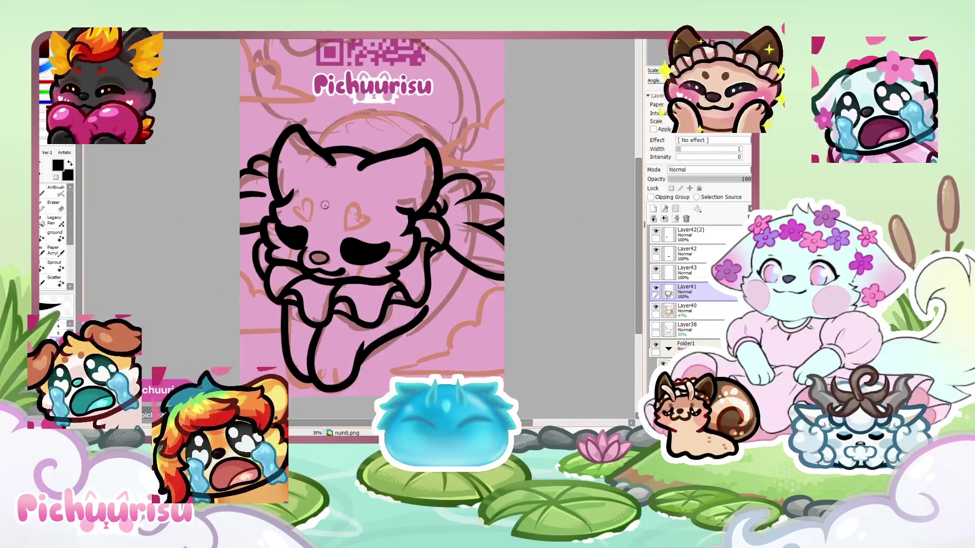
pyautogui.scroll(4, 143, 208)
pyautogui.scroll(3, 143, 208)
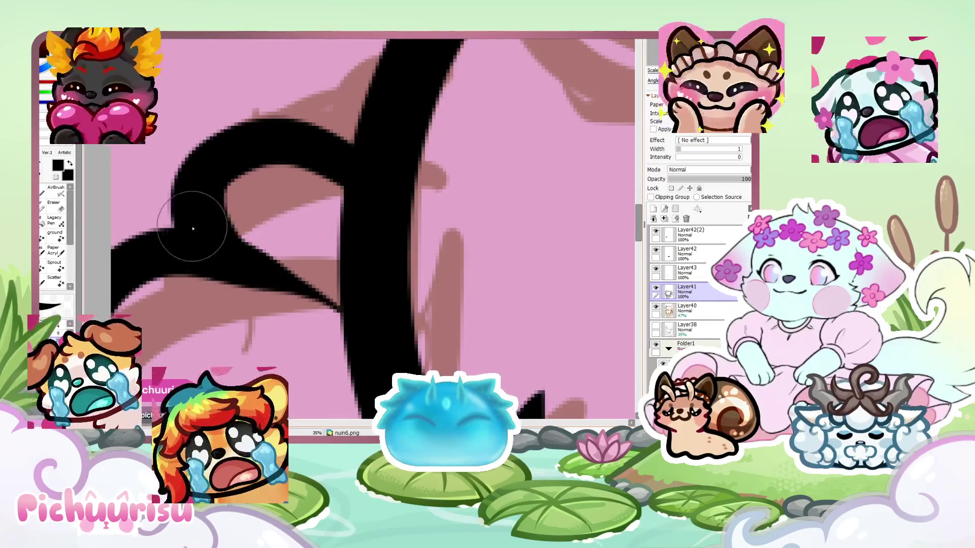
pyautogui.scroll(2, 183, 247)
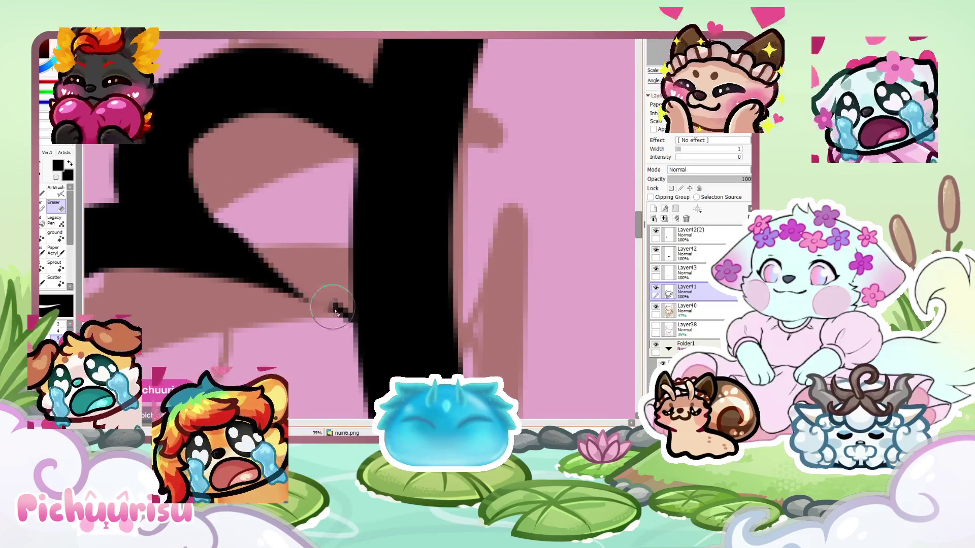
pyautogui.scroll(-3, 91, 200)
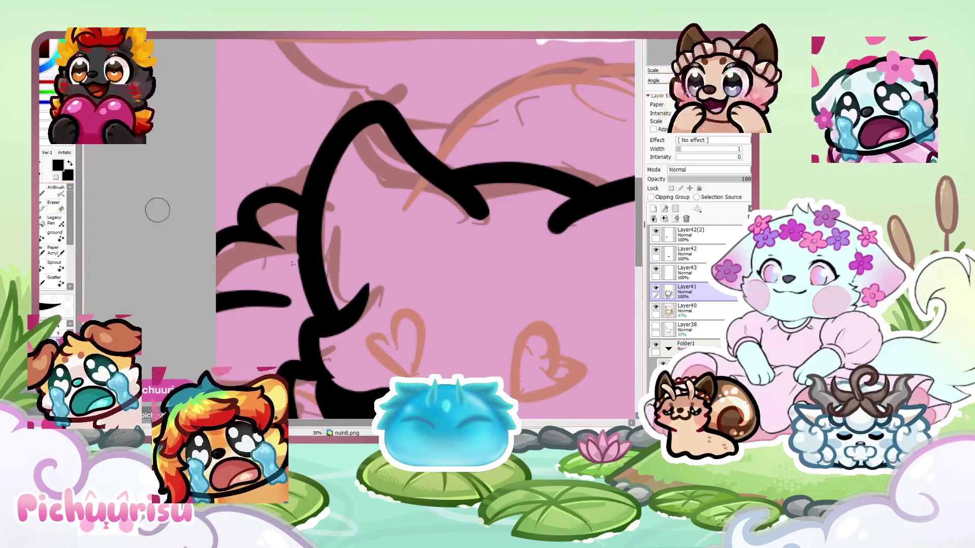
pyautogui.scroll(2, 297, 244)
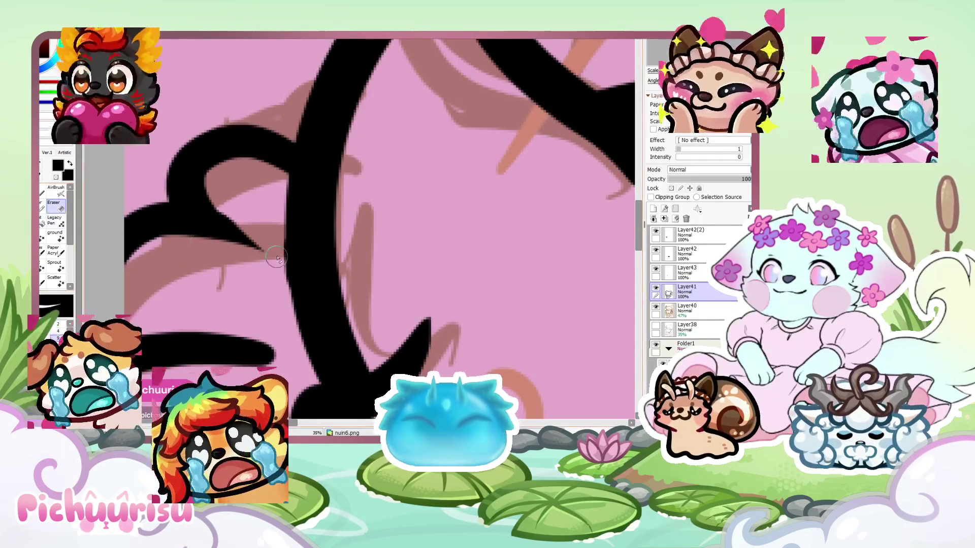
pyautogui.scroll(-3, 189, 245)
pyautogui.scroll(2, 185, 250)
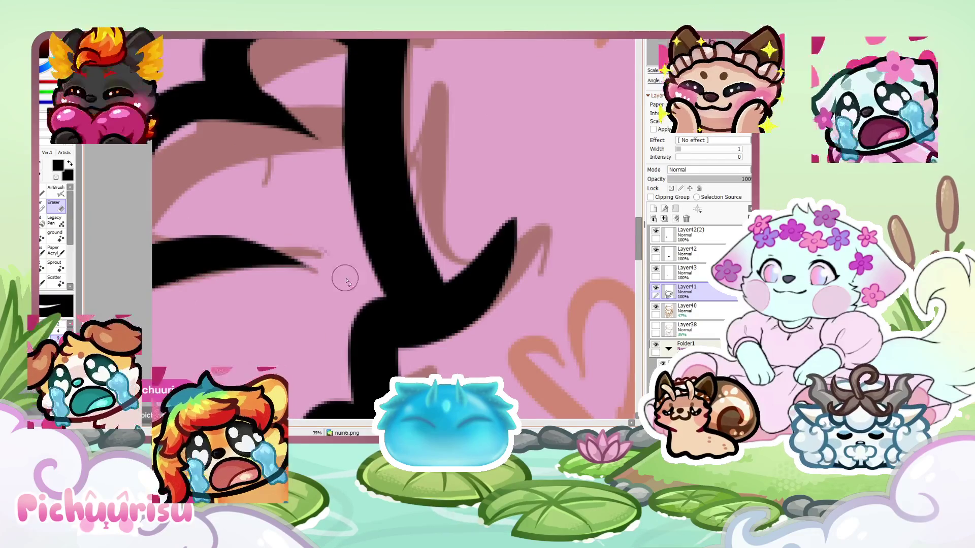
pyautogui.scroll(-5, 333, 279)
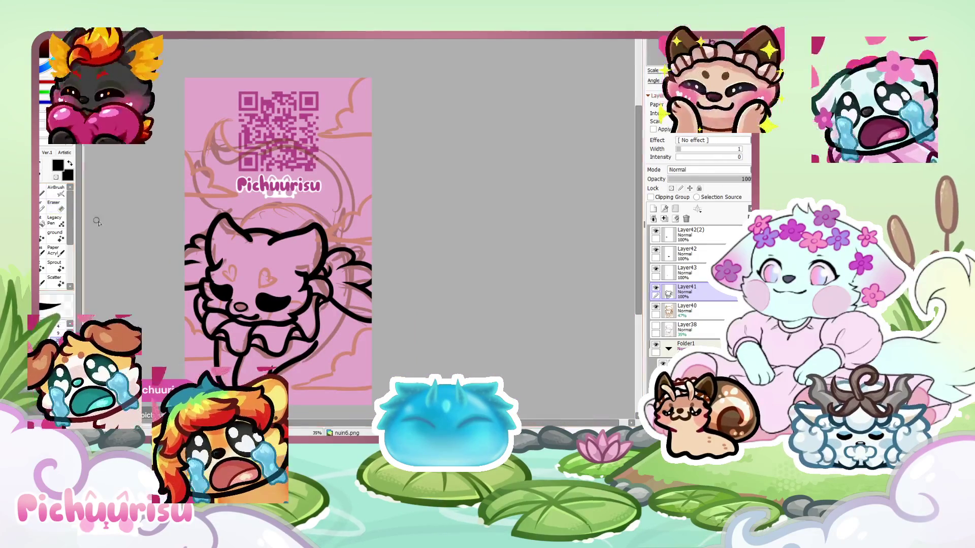
pyautogui.scroll(5, 269, 219)
# Replace the long arc over the cat's head with a shorter arc stroke
pyautogui.moveTo(189, 267)
pyautogui.mouseDown()
pyautogui.moveTo(290, 190)
pyautogui.moveTo(498, 285)
pyautogui.mouseUp()
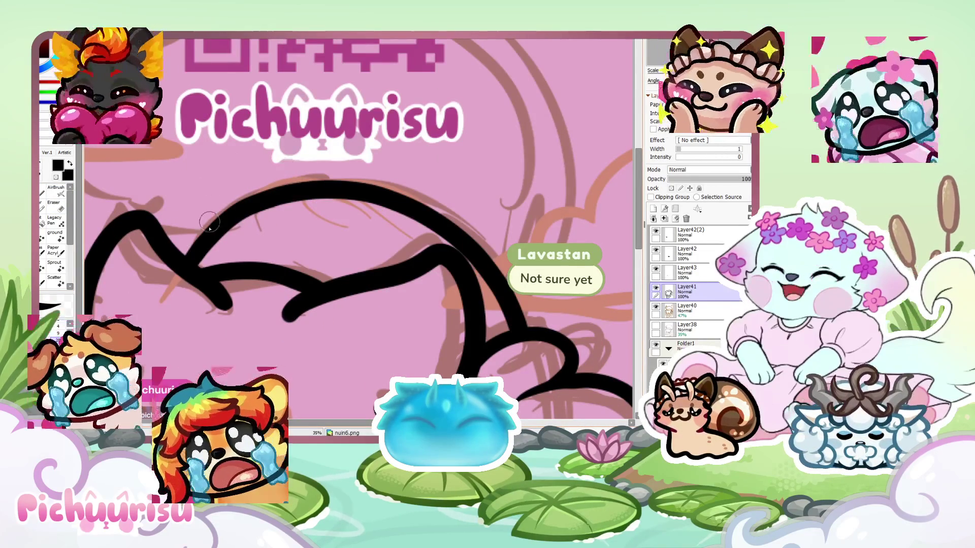
pyautogui.hotkey('ctrl', 'z')
pyautogui.moveTo(188, 266)
pyautogui.mouseDown()
pyautogui.moveTo(219, 227)
pyautogui.moveTo(407, 204)
pyautogui.mouseUp()
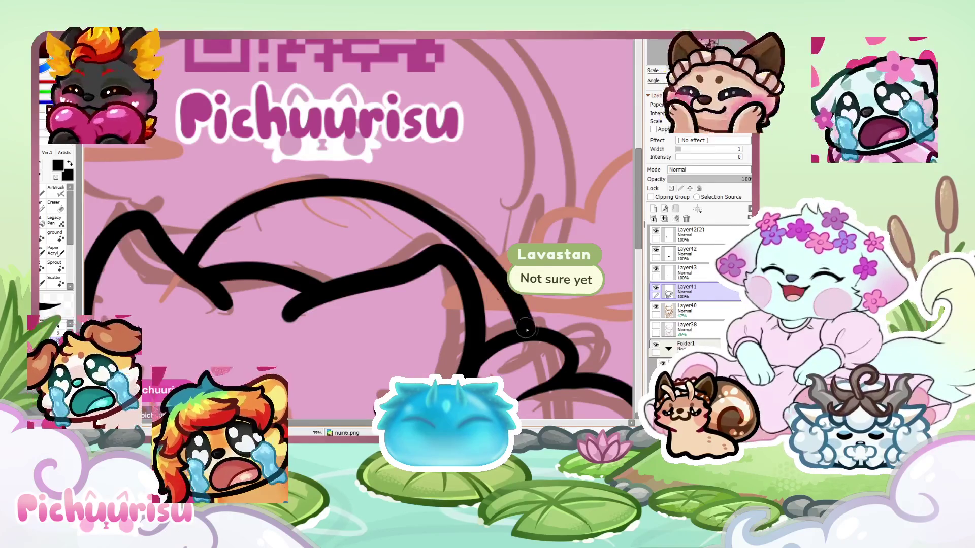
pyautogui.scroll(-5, 321, 227)
pyautogui.scroll(5, 321, 227)
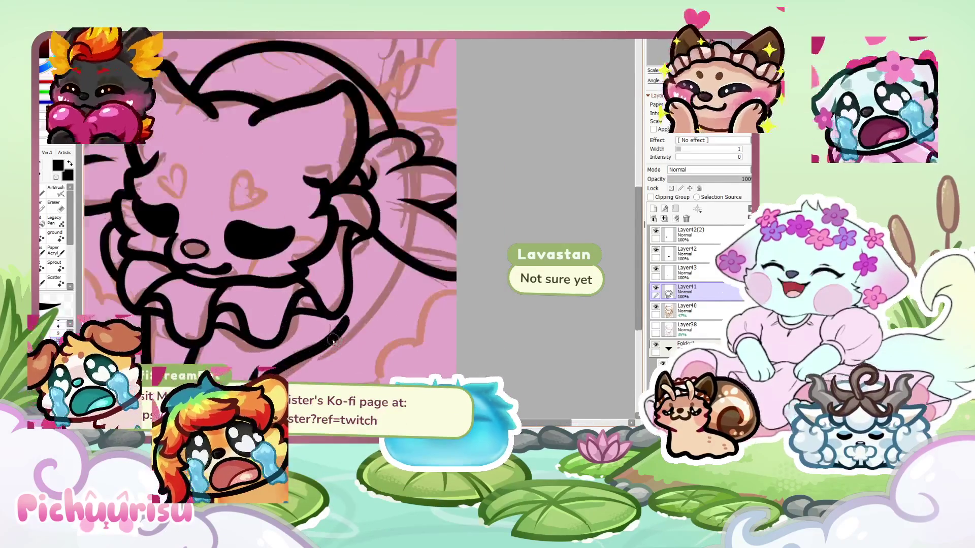
# Try strokes on the face running down to the jaw, then undo them
pyautogui.moveTo(335, 358)
pyautogui.mouseDown()
pyautogui.moveTo(434, 282)
pyautogui.moveTo(464, 195)
pyautogui.moveTo(351, 354)
pyautogui.mouseUp()
pyautogui.scroll(-5, 464, 195)
pyautogui.scroll(6, 364, 257)
pyautogui.hotkey('ctrl', 'z')
pyautogui.scroll(-6, 330, 269)
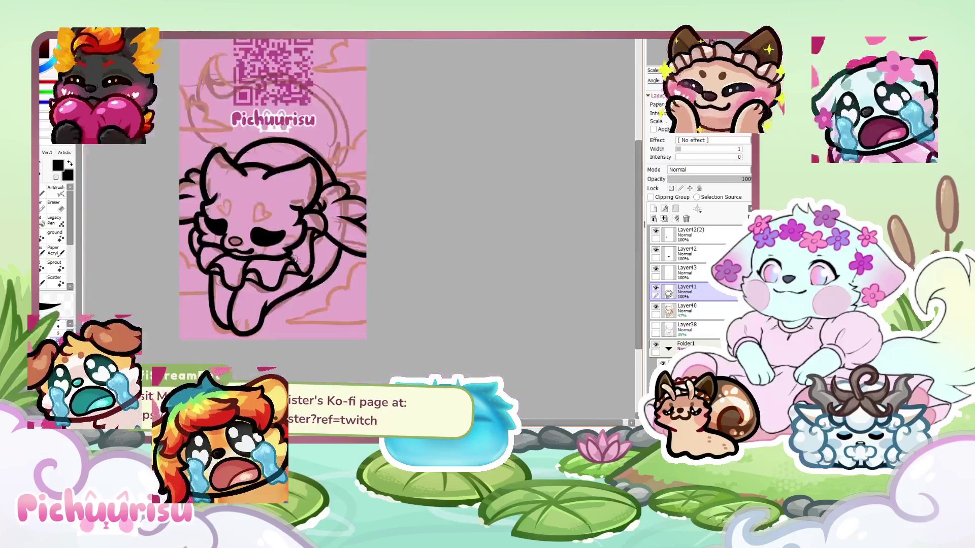
pyautogui.scroll(-5, 284, 269)
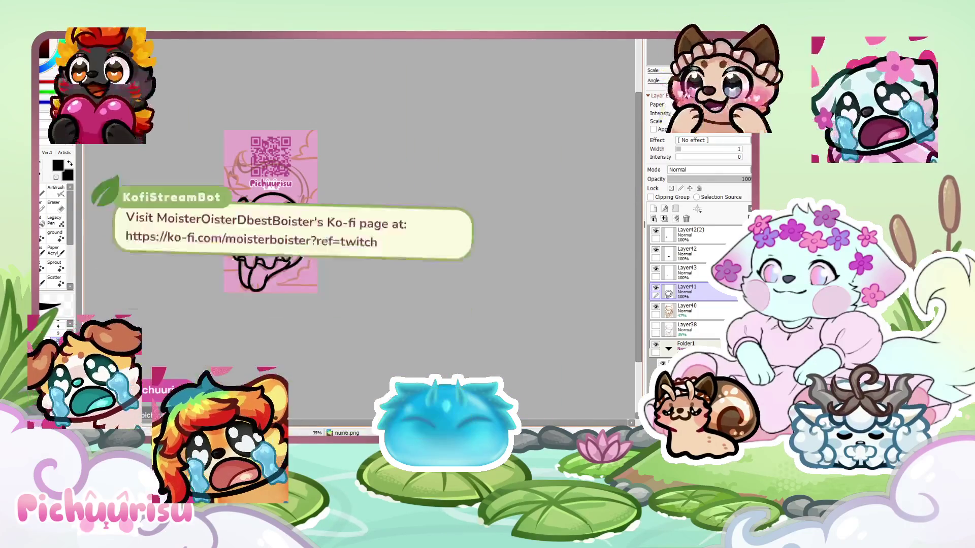
pyautogui.scroll(5, 283, 269)
pyautogui.scroll(3, 283, 269)
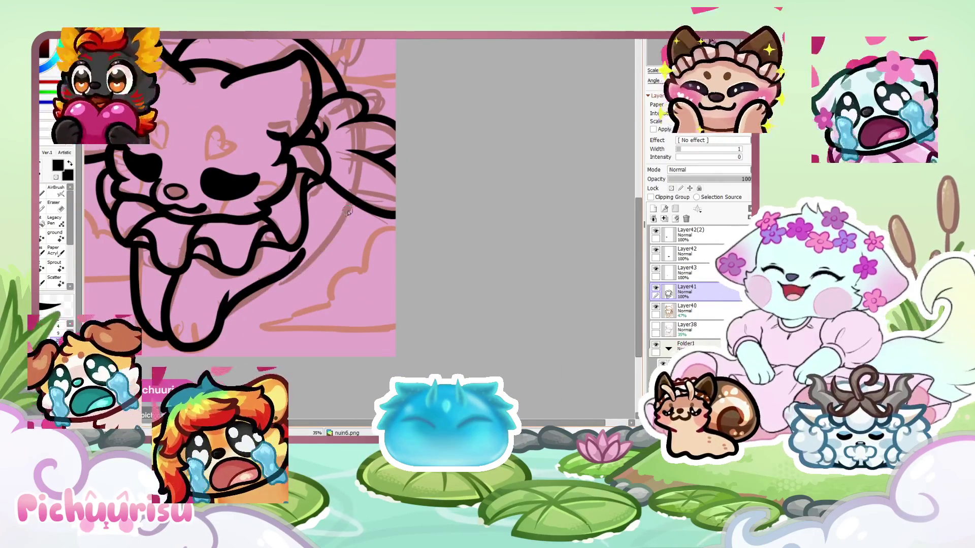
pyautogui.hotkey('ctrl', 'z')
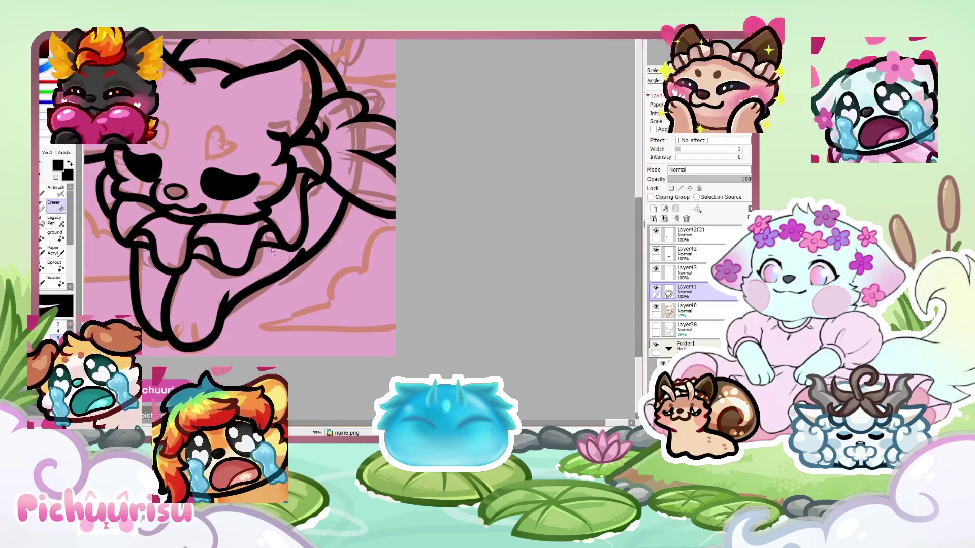
pyautogui.scroll(5, 259, 250)
# Erase part of the black bump on the jaw, tilt the view about 11°, and zoom out
pyautogui.moveTo(340, 261); pyautogui.dragTo(311, 257)
pyautogui.scroll(-5, 376, 242)
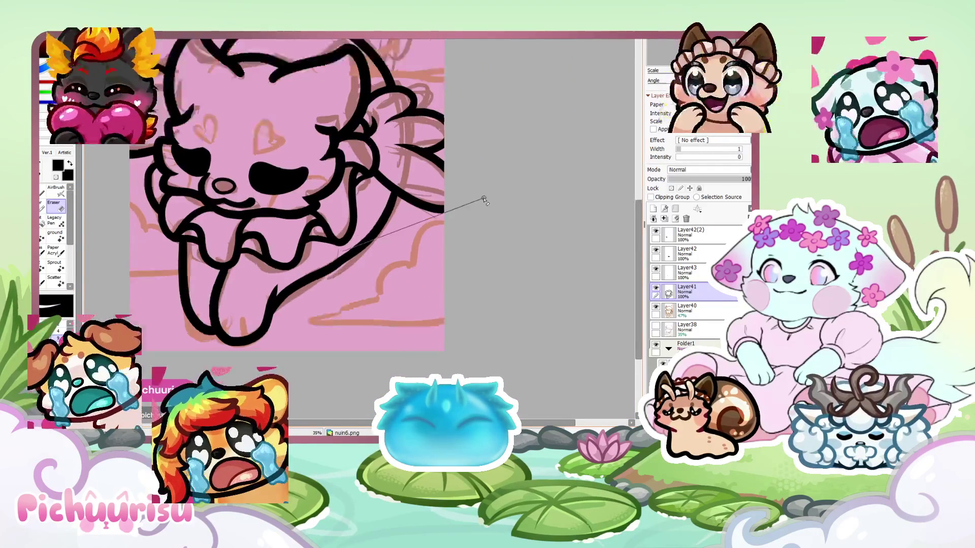
pyautogui.moveTo(537, 159)
pyautogui.mouseDown()
pyautogui.moveTo(528, 117)
pyautogui.moveTo(487, 77)
pyautogui.moveTo(446, 61)
pyautogui.mouseUp()
pyautogui.scroll(5, 384, 215)
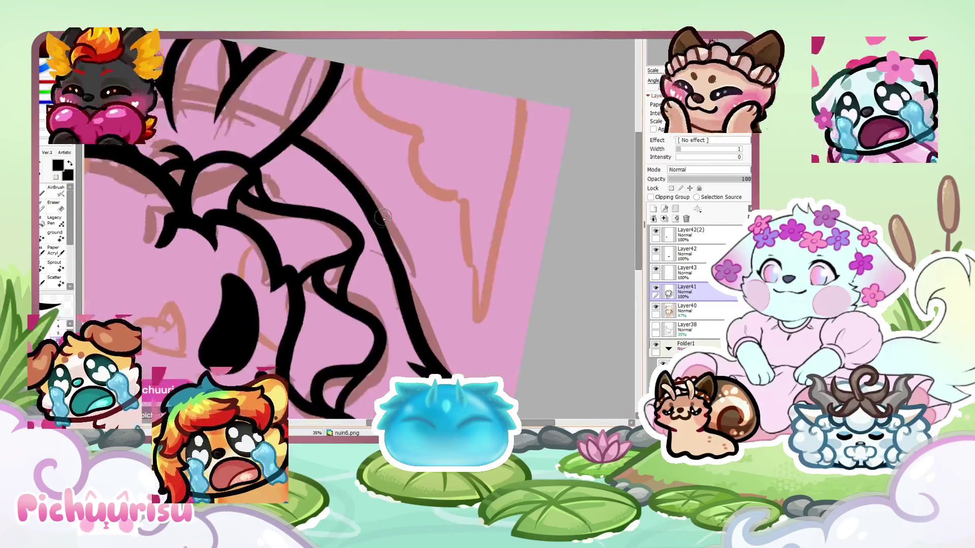
pyautogui.scroll(2, 376, 213)
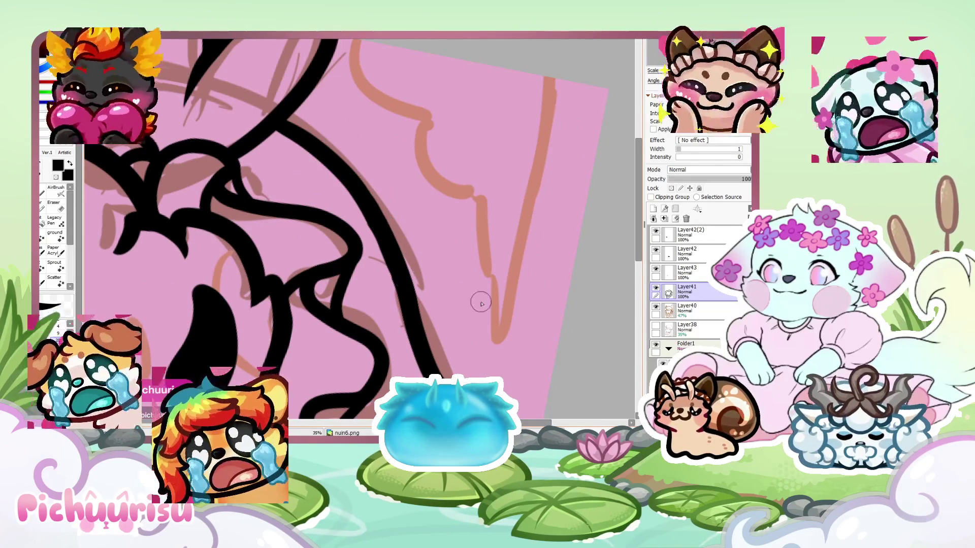
pyautogui.scroll(2, 537, 325)
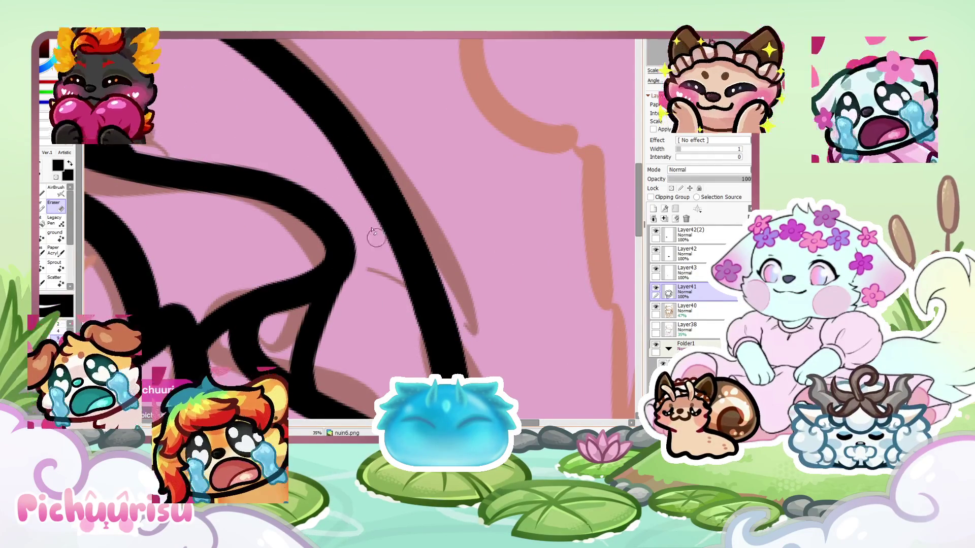
pyautogui.scroll(-5, 327, 152)
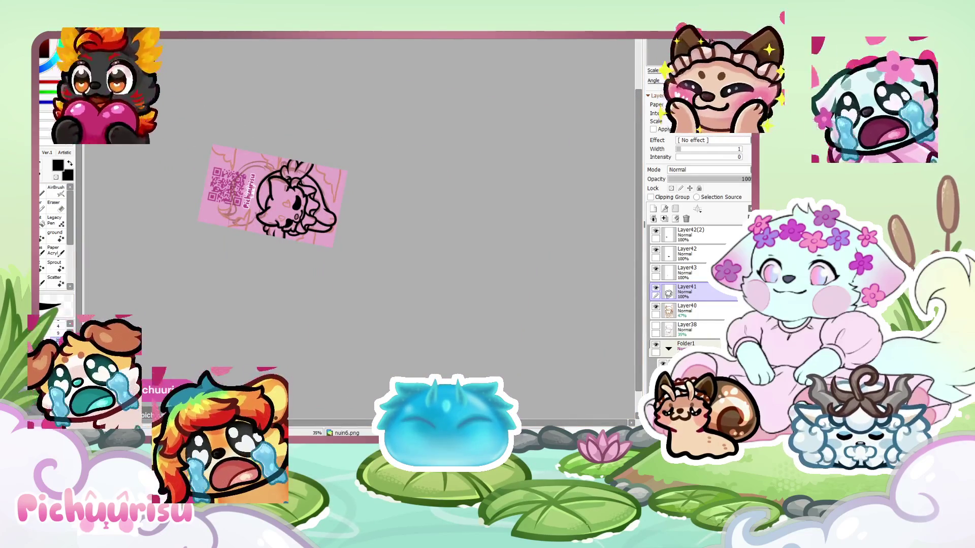
# Straighten the canvas, draw two toe lines on the paw, and close the outline gap
pyautogui.press('Home')
pyautogui.scroll(2, 329, 260)
pyautogui.scroll(5, 329, 260)
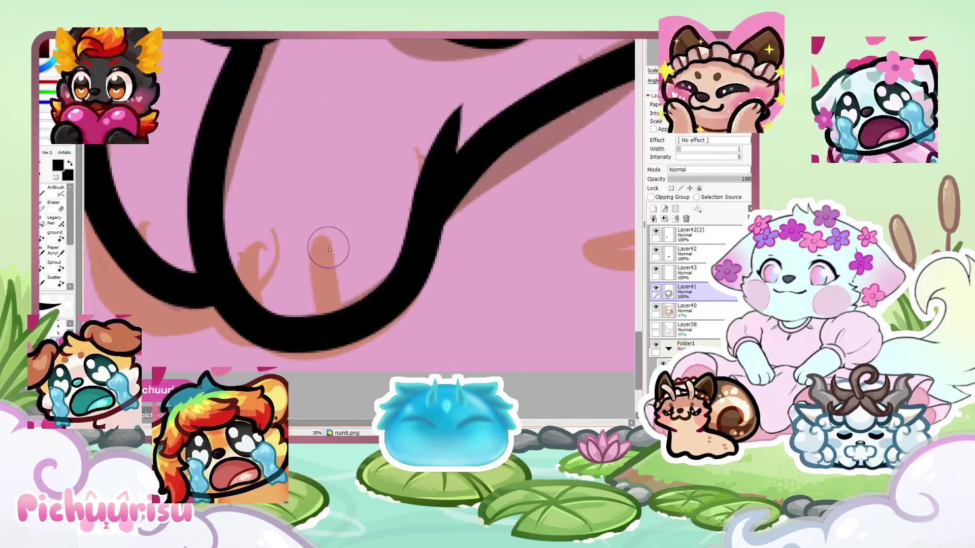
pyautogui.moveTo(327, 244); pyautogui.dragTo(355, 330)
pyautogui.moveTo(263, 276)
pyautogui.mouseDown()
pyautogui.moveTo(265, 220)
pyautogui.moveTo(264, 313)
pyautogui.mouseUp()
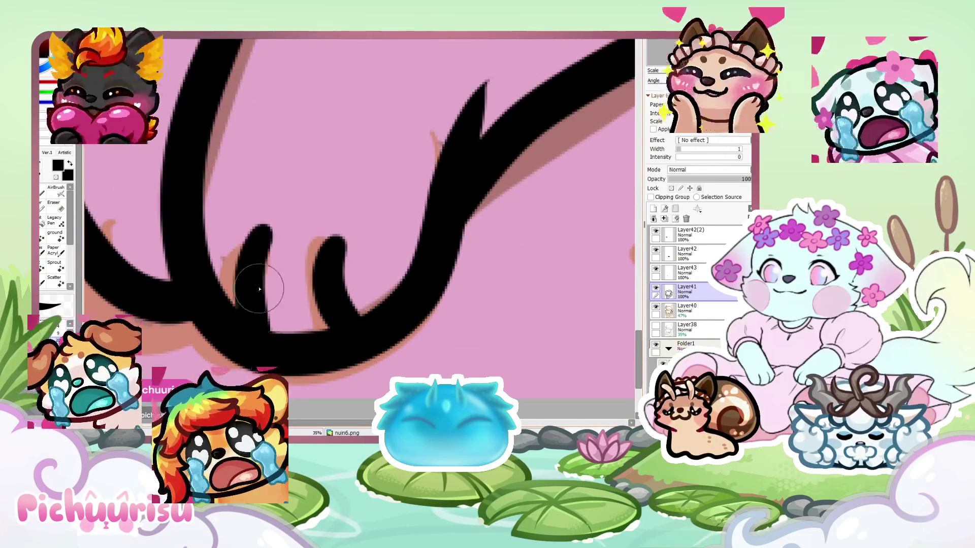
pyautogui.scroll(-3, 264, 313)
pyautogui.scroll(2, 268, 250)
pyautogui.moveTo(268, 239); pyautogui.dragTo(257, 274)
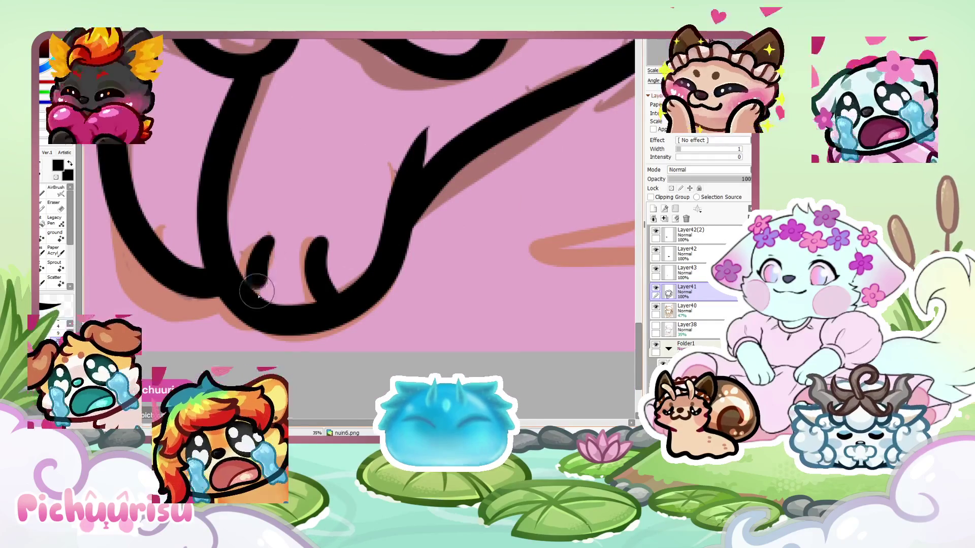
# Select the Eraser tool to tidy the paw's toe strokes
pyautogui.click(58, 209)
pyautogui.scroll(3, 349, 272)
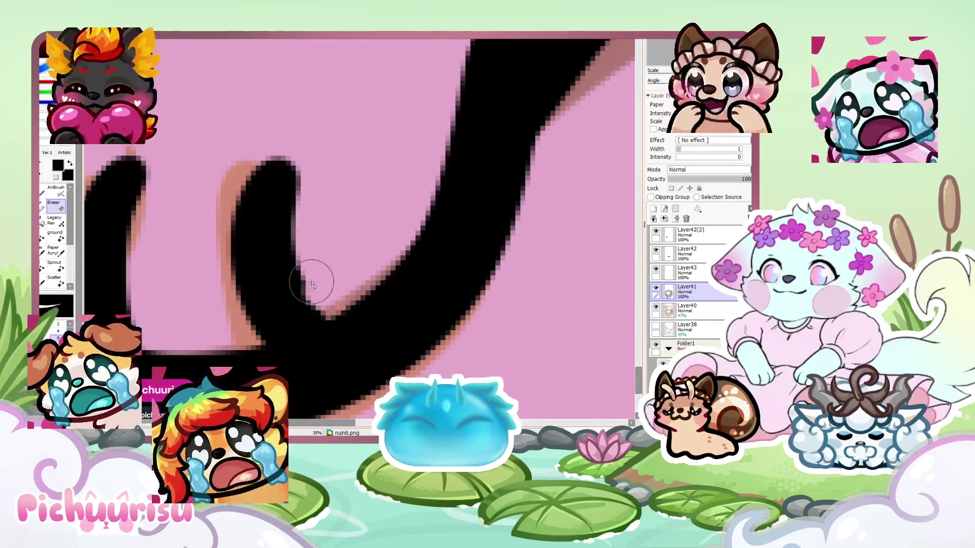
pyautogui.scroll(-2, 311, 185)
pyautogui.scroll(3, 249, 262)
pyautogui.scroll(-5, 235, 203)
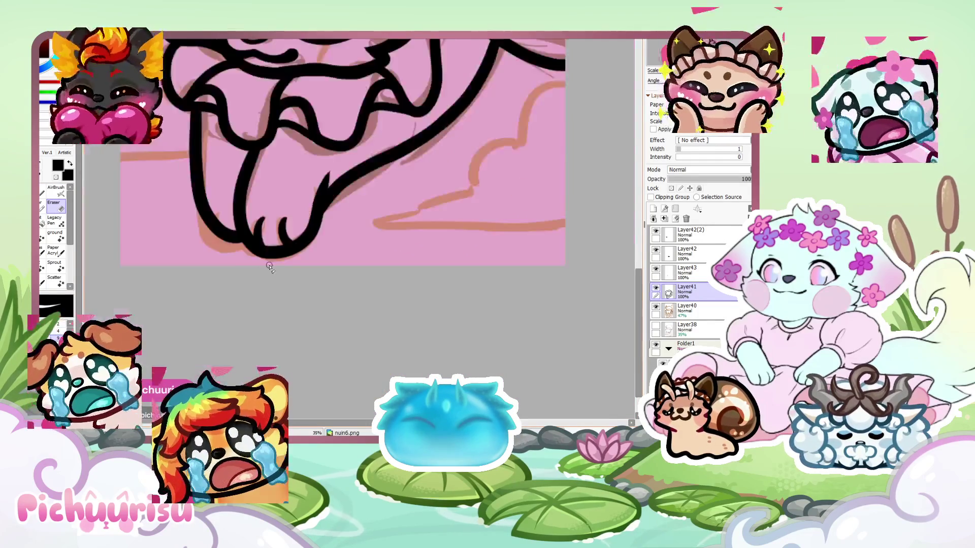
pyautogui.scroll(3, 282, 259)
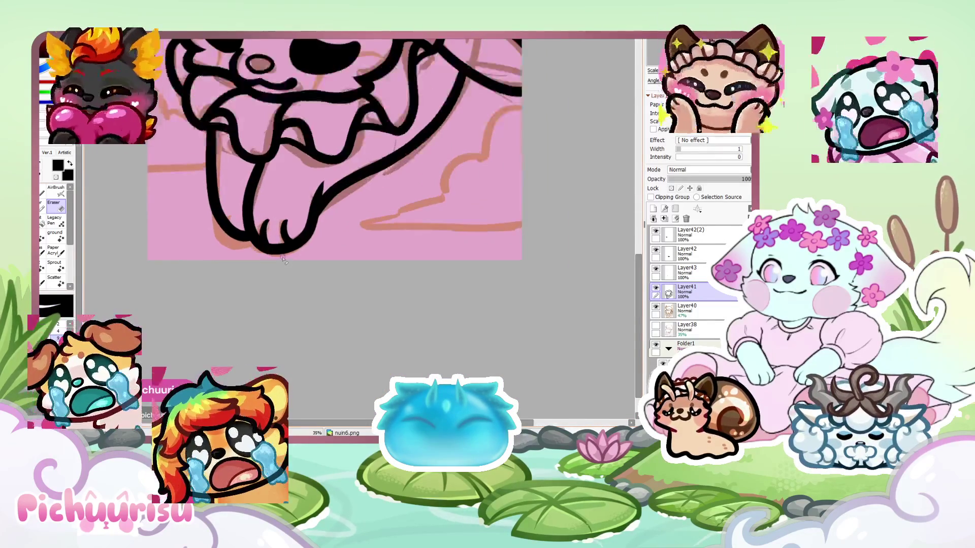
pyautogui.scroll(2, 244, 213)
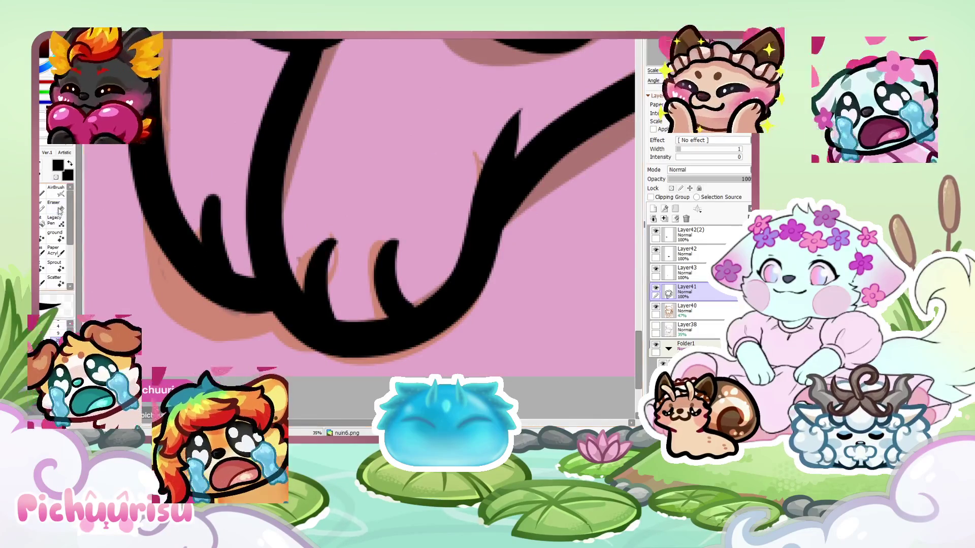
pyautogui.click(60, 209)
pyautogui.scroll(2, 198, 236)
pyautogui.scroll(-7, 212, 175)
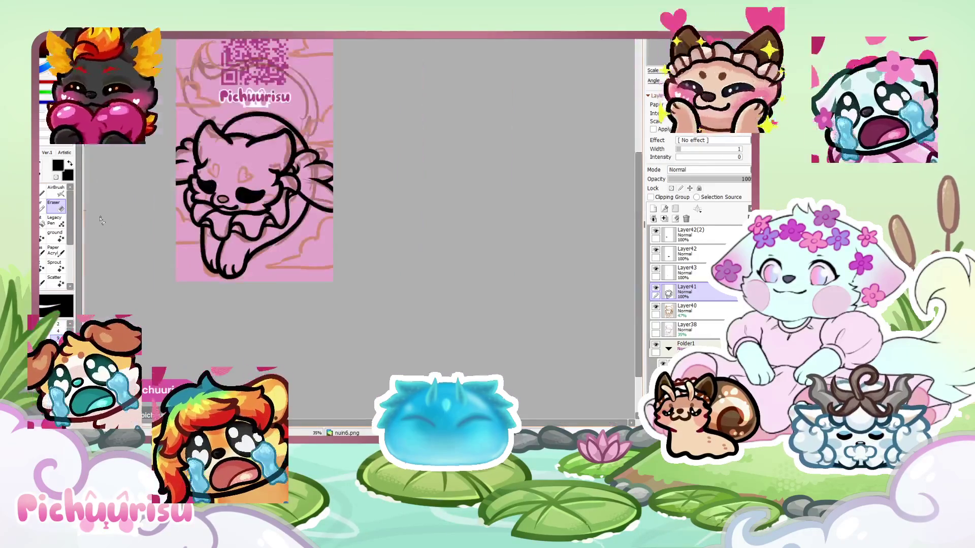
pyautogui.scroll(5, 246, 227)
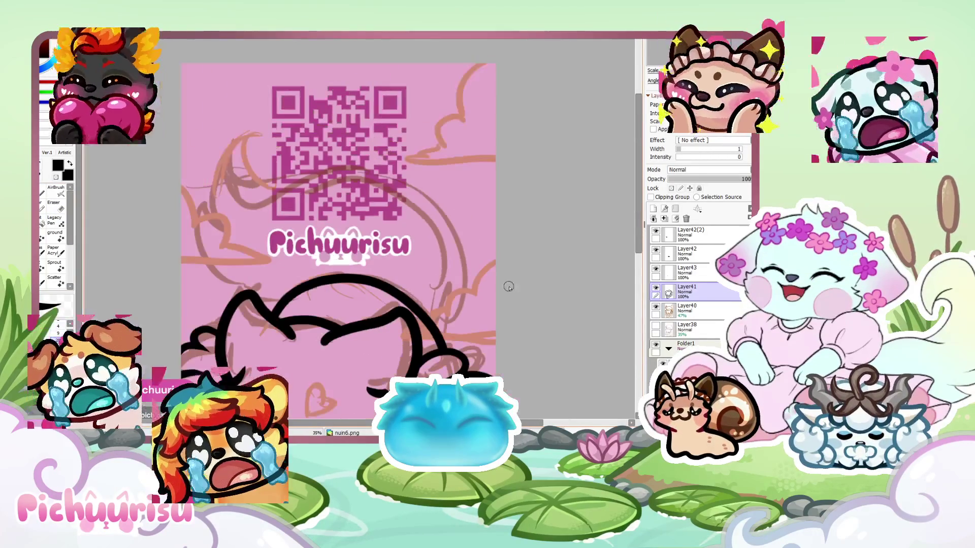
# Create a new layer and draw the long curling tail stroke
pyautogui.click(654, 208)
pyautogui.scroll(2, 435, 315)
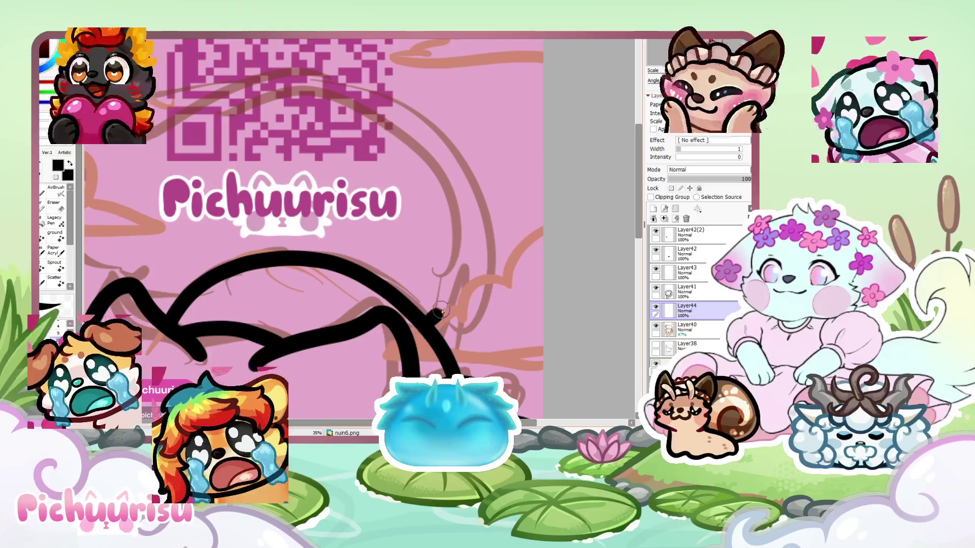
pyautogui.scroll(-3, 407, 265)
pyautogui.scroll(1, 359, 221)
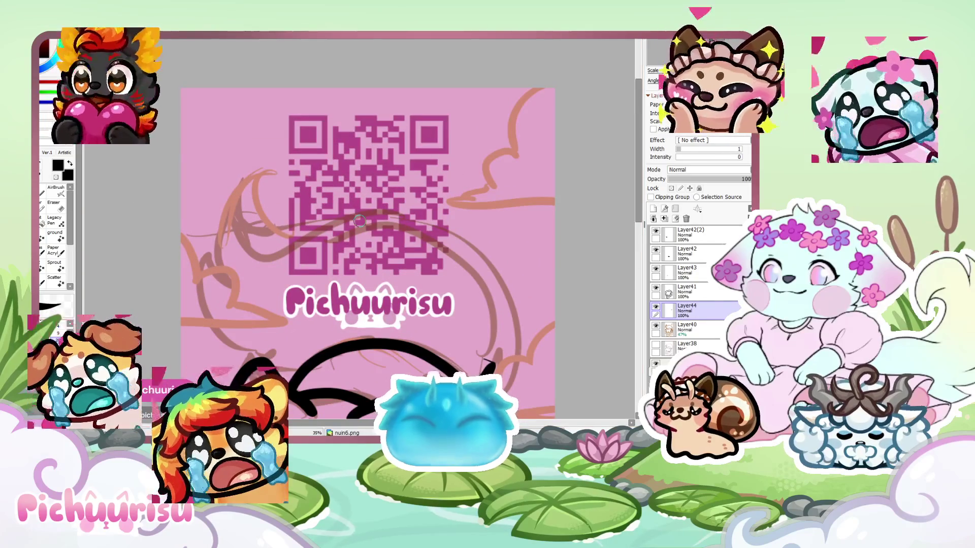
pyautogui.moveTo(499, 328)
pyautogui.mouseDown()
pyautogui.moveTo(253, 209)
pyautogui.moveTo(302, 285)
pyautogui.mouseUp()
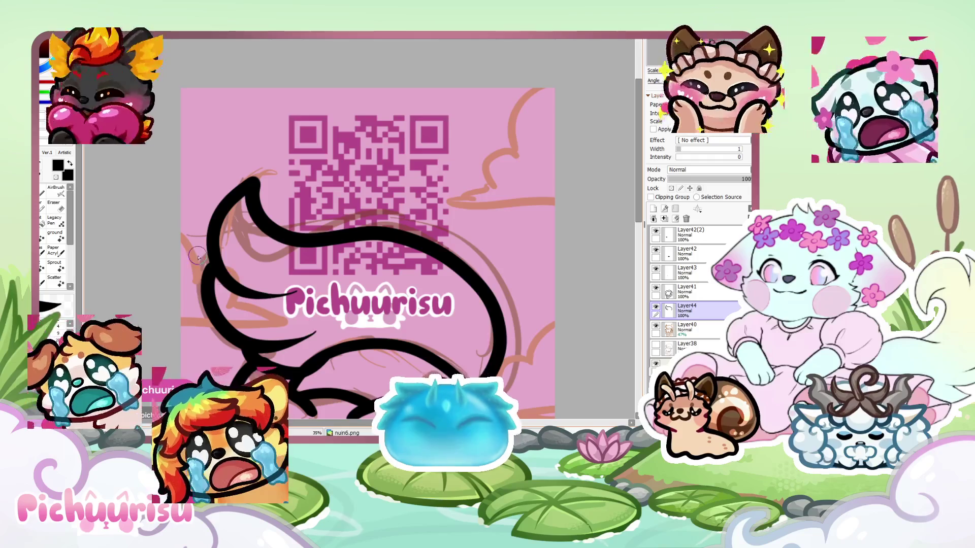
pyautogui.scroll(-3, 272, 214)
pyautogui.scroll(2, 275, 215)
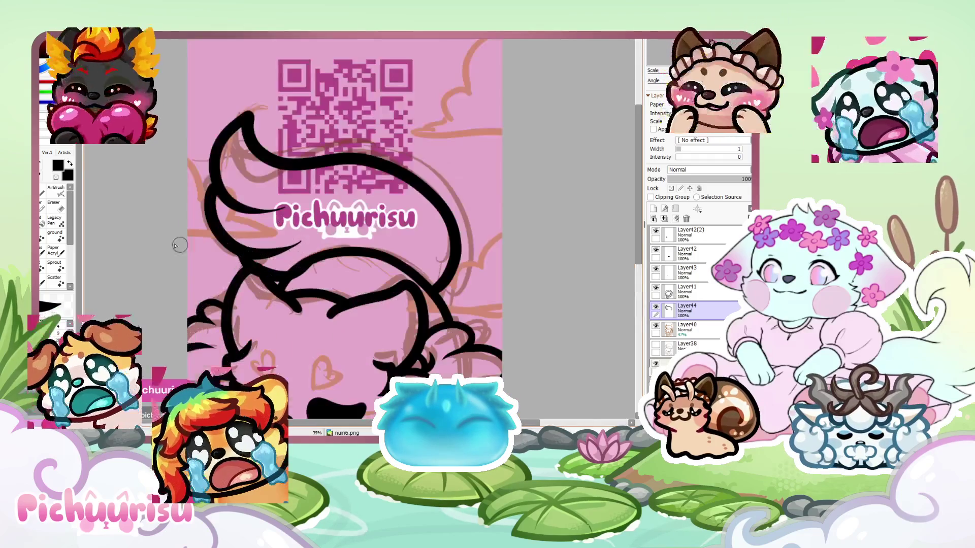
# Undo the stray thin tail stroke and the tail end reaching into the text
pyautogui.press('e')
pyautogui.scroll(3, 277, 269)
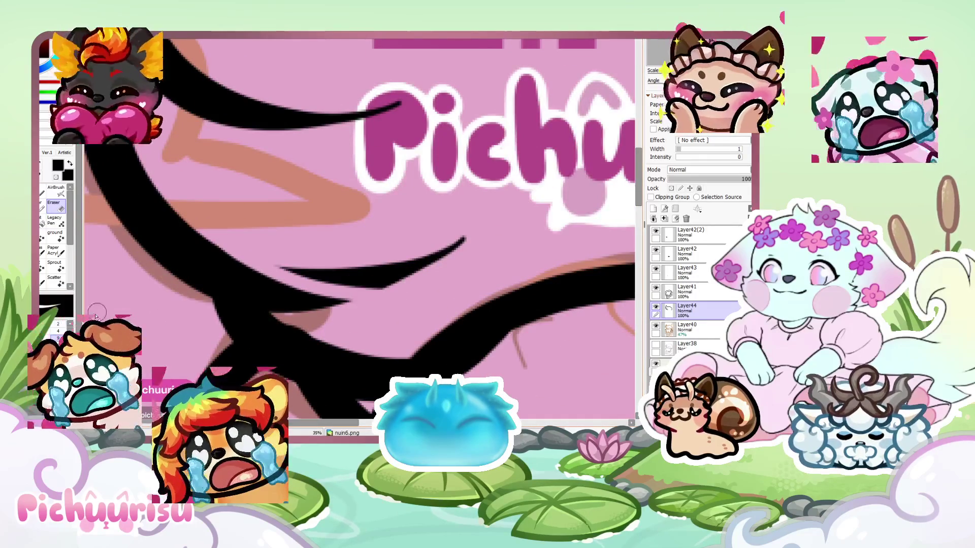
pyautogui.hotkey('ctrl', 'z')
pyautogui.scroll(2, 283, 128)
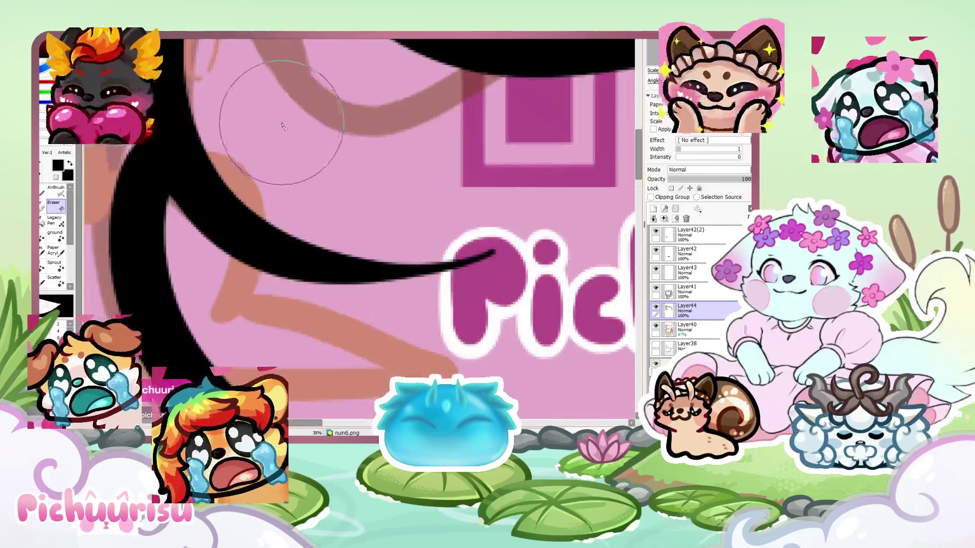
pyautogui.hotkey('ctrl', 'z')
pyautogui.scroll(-5, 283, 194)
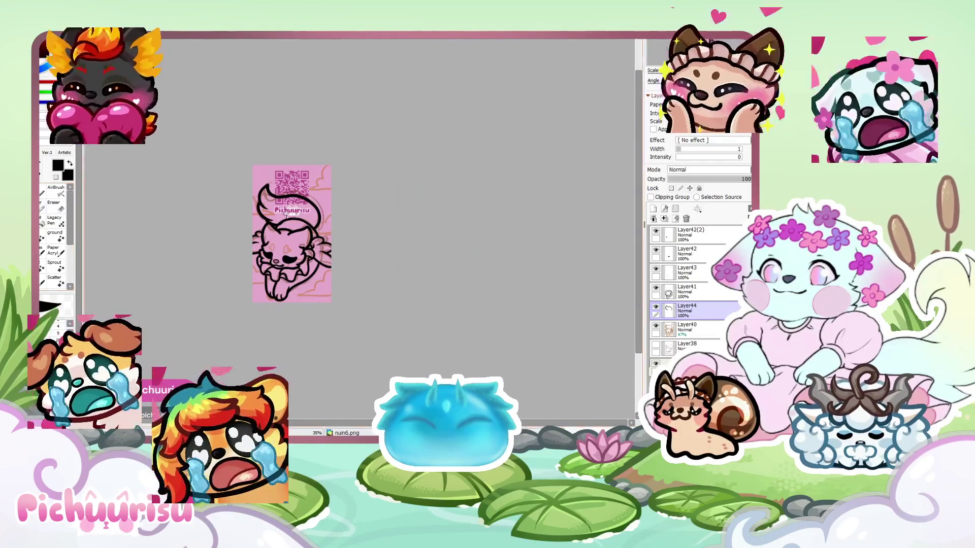
pyautogui.scroll(5, 378, 280)
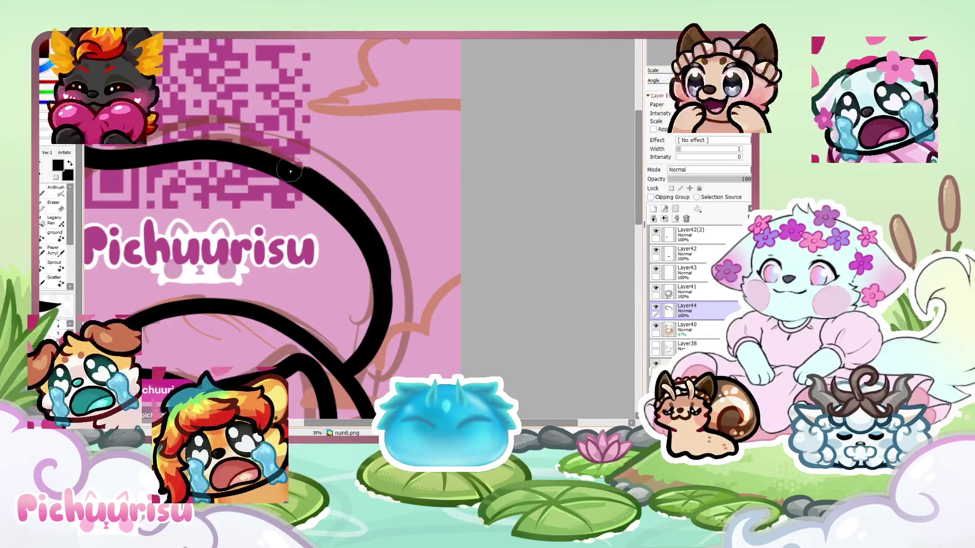
pyautogui.scroll(-4, 244, 199)
pyautogui.scroll(4, 203, 188)
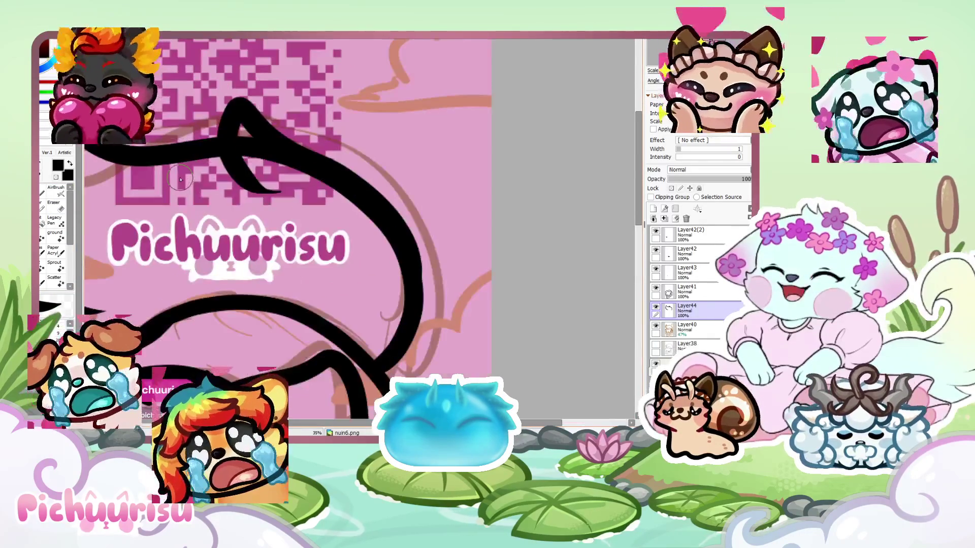
# Redraw the hooked tail stroke near the QR code and erase its lower end and upper edge
pyautogui.hotkey('ctrl', 'z')
pyautogui.moveTo(266, 140)
pyautogui.mouseDown()
pyautogui.moveTo(238, 97)
pyautogui.moveTo(222, 164)
pyautogui.mouseUp()
pyautogui.press('e')
pyautogui.scroll(3, 262, 160)
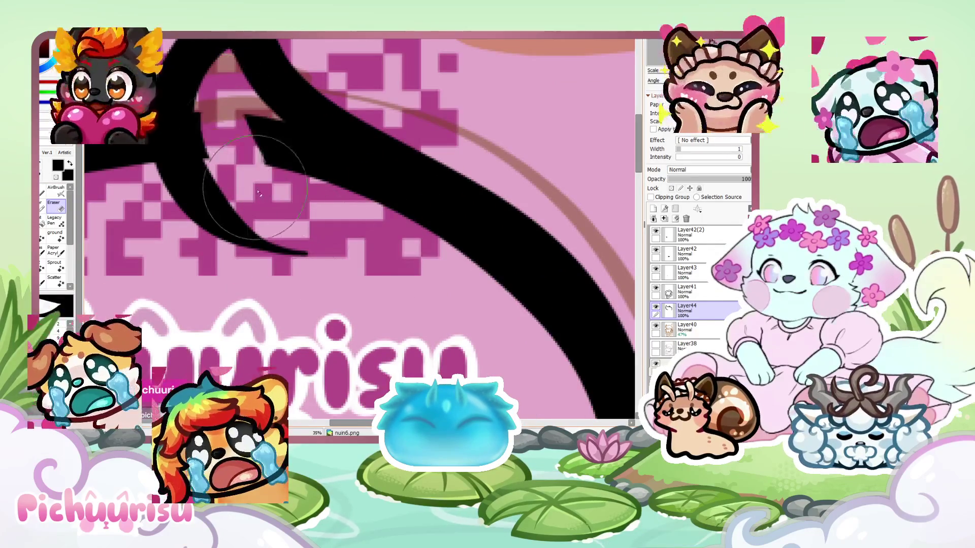
pyautogui.moveTo(209, 102); pyautogui.dragTo(276, 244)
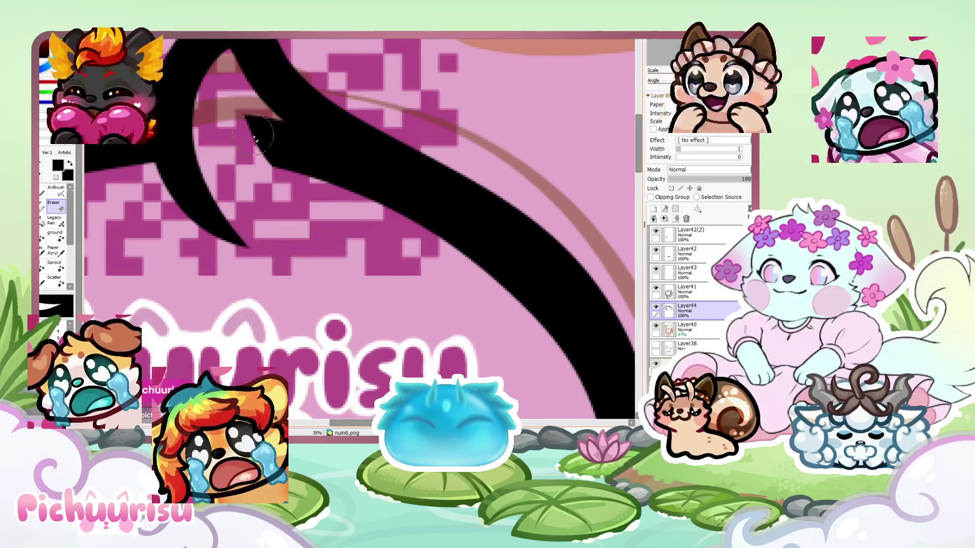
pyautogui.scroll(-3, 218, 99)
pyautogui.scroll(3, 219, 98)
pyautogui.moveTo(219, 98); pyautogui.dragTo(368, 226)
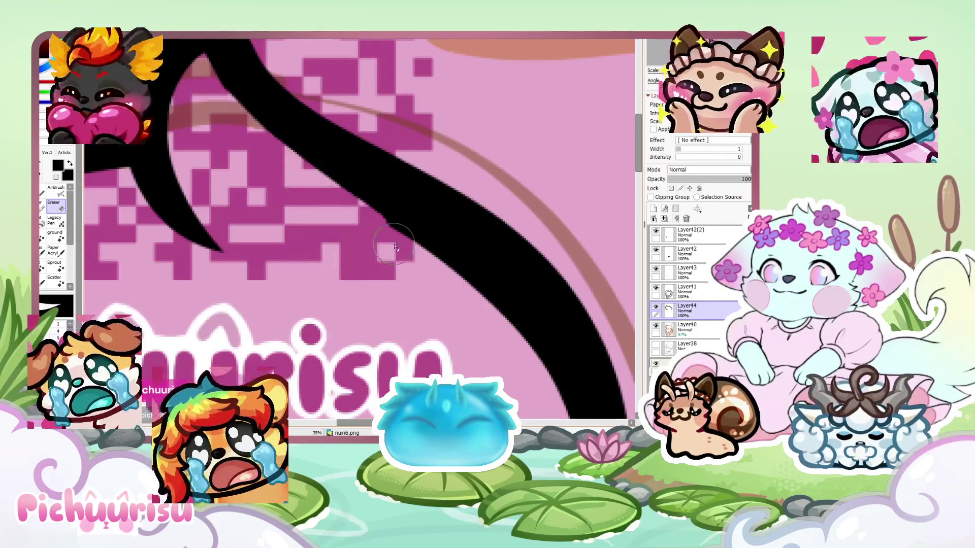
pyautogui.scroll(-3, 278, 170)
pyautogui.scroll(3, 219, 105)
pyautogui.scroll(-5, 269, 165)
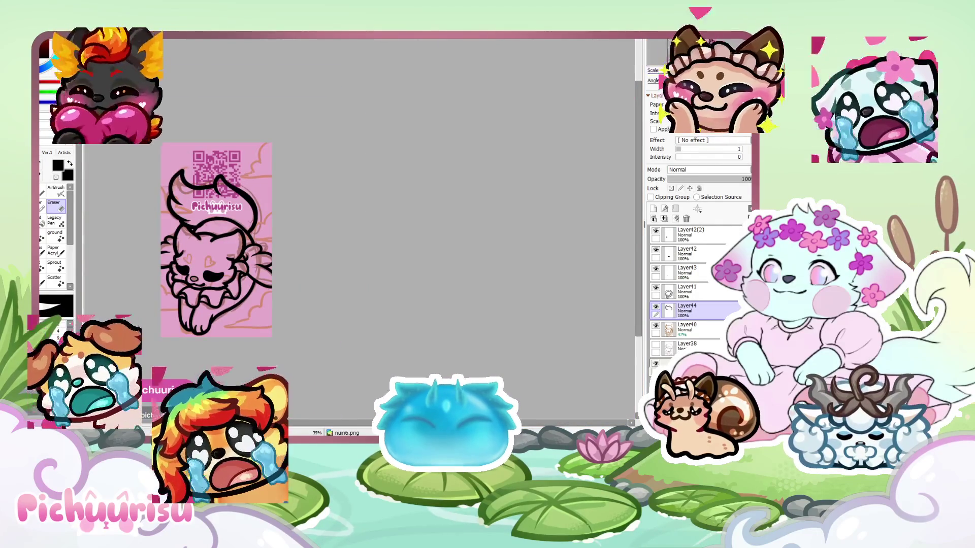
# Tilt the canvas and redraw the tail stroke beside the QR code, shortening it
pyautogui.press('End')
pyautogui.press('End')
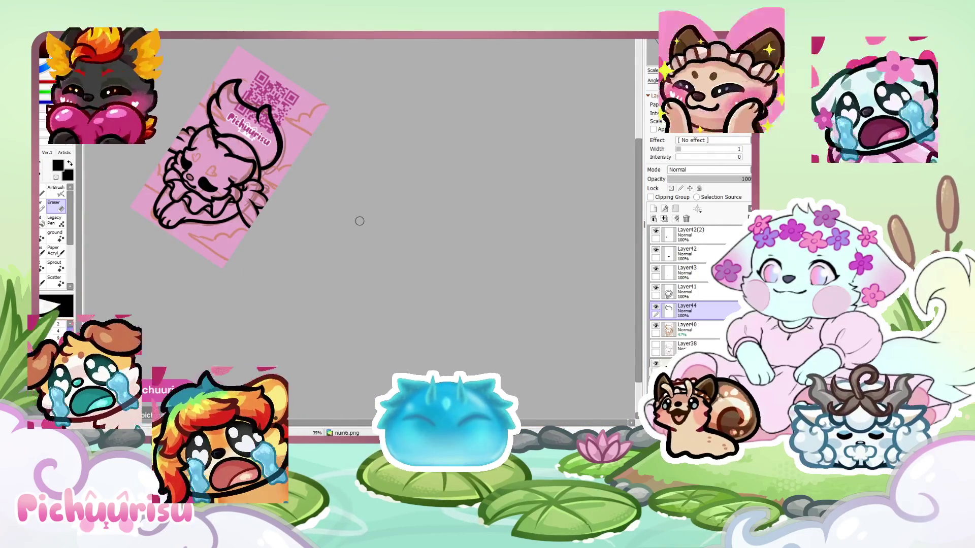
pyautogui.scroll(4, 359, 221)
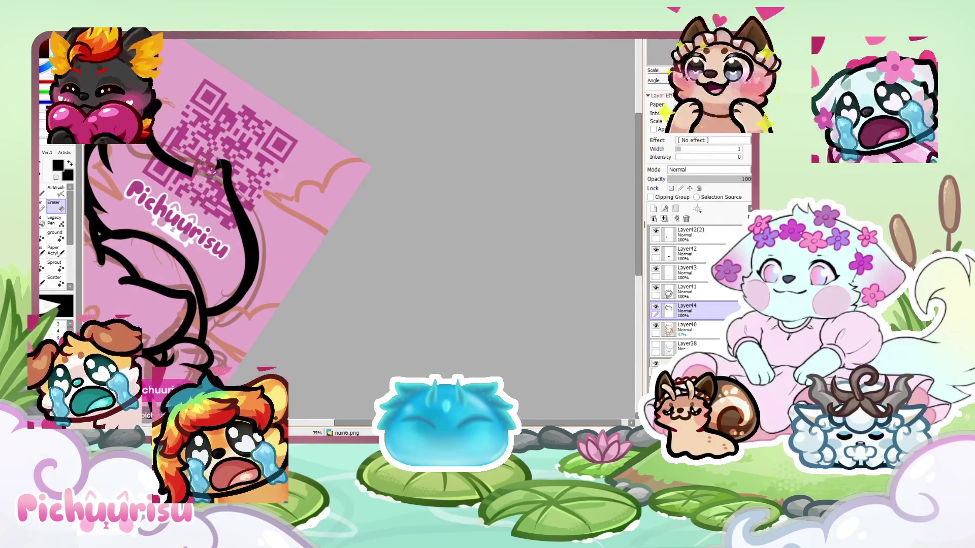
pyautogui.scroll(2, 247, 202)
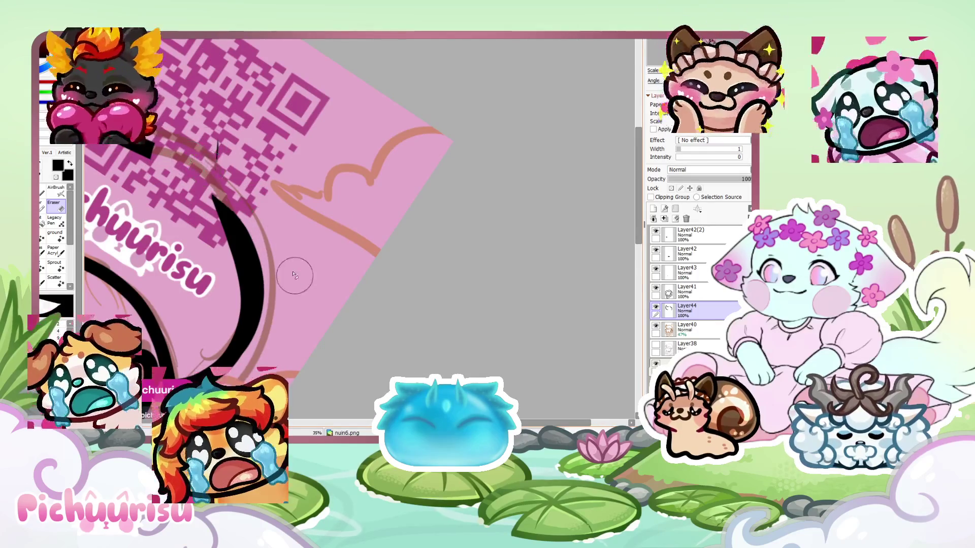
pyautogui.scroll(-2, 250, 233)
pyautogui.scroll(2, 266, 259)
pyautogui.moveTo(283, 264); pyautogui.dragTo(183, 157)
pyautogui.scroll(-3, 134, 167)
pyautogui.scroll(3, 176, 203)
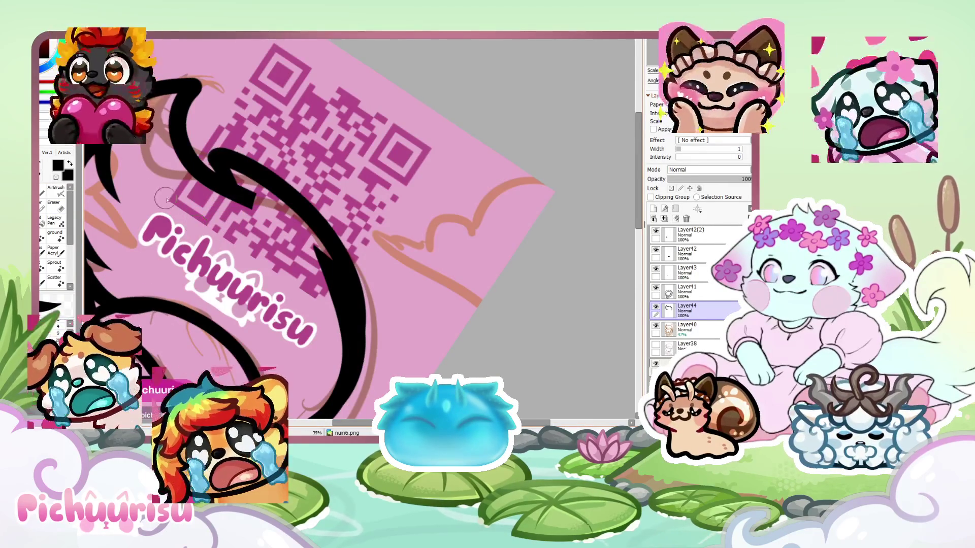
pyautogui.hotkey('ctrl', 'z')
pyautogui.moveTo(223, 168); pyautogui.dragTo(357, 334)
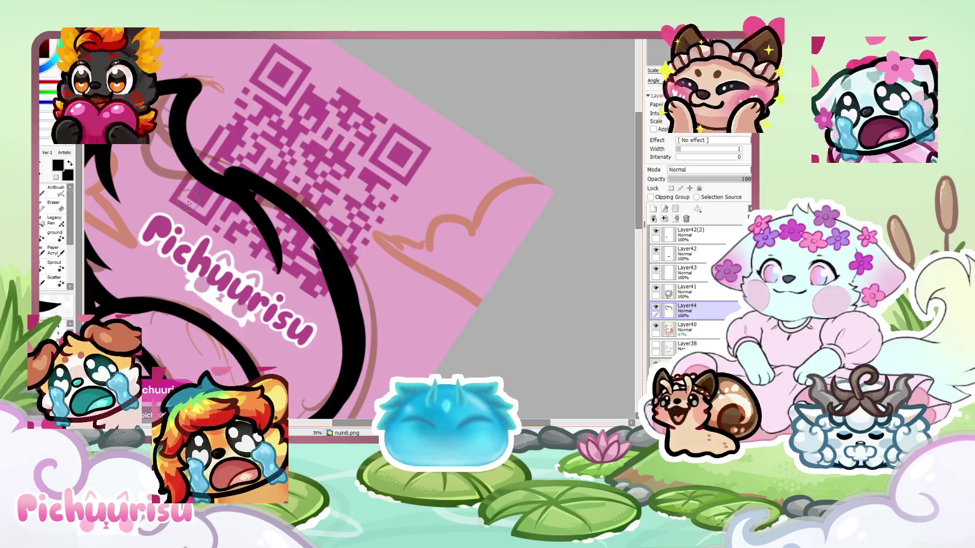
pyautogui.scroll(-4, 189, 205)
pyautogui.scroll(4, 200, 176)
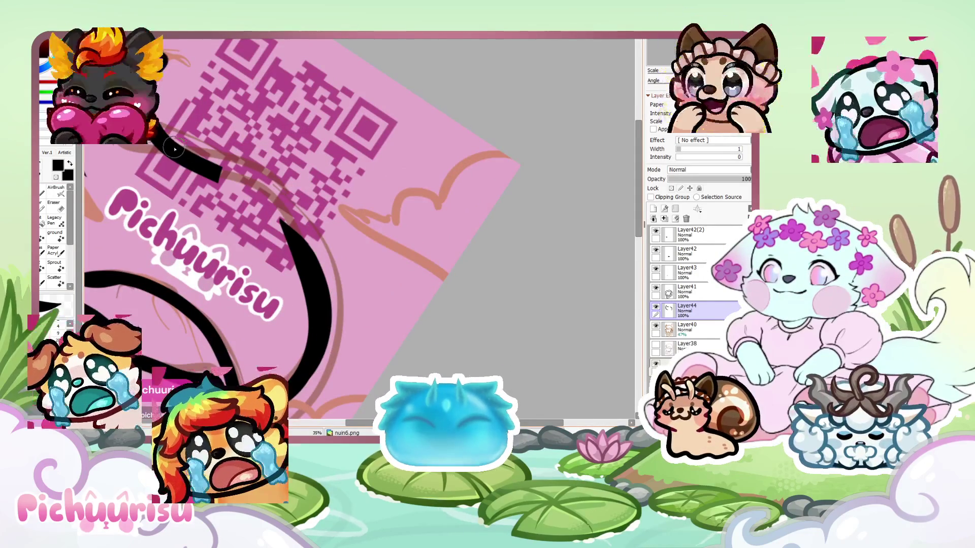
pyautogui.hotkey('ctrl', 'z')
pyautogui.moveTo(152, 119); pyautogui.dragTo(259, 223)
# Thicken the tail along its curve, merging the thin strands into one bold black stroke
pyautogui.scroll(2, 254, 252)
pyautogui.scroll(1, 163, 101)
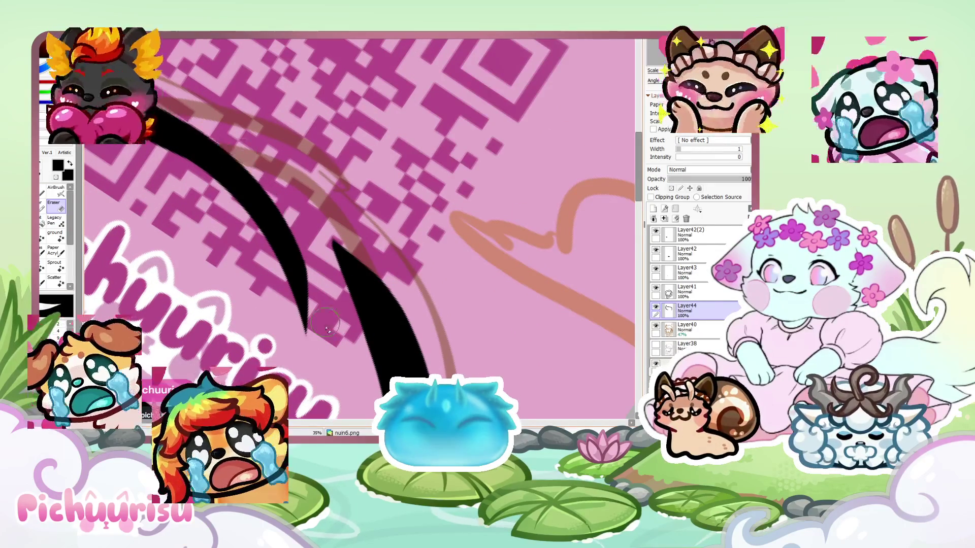
pyautogui.scroll(-5, 321, 286)
pyautogui.scroll(2, 187, 189)
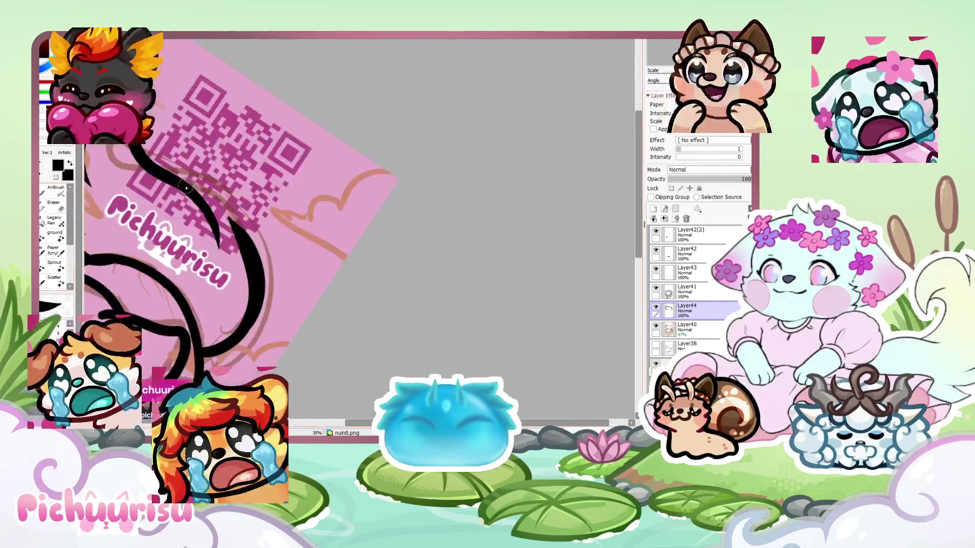
pyautogui.scroll(2, 187, 189)
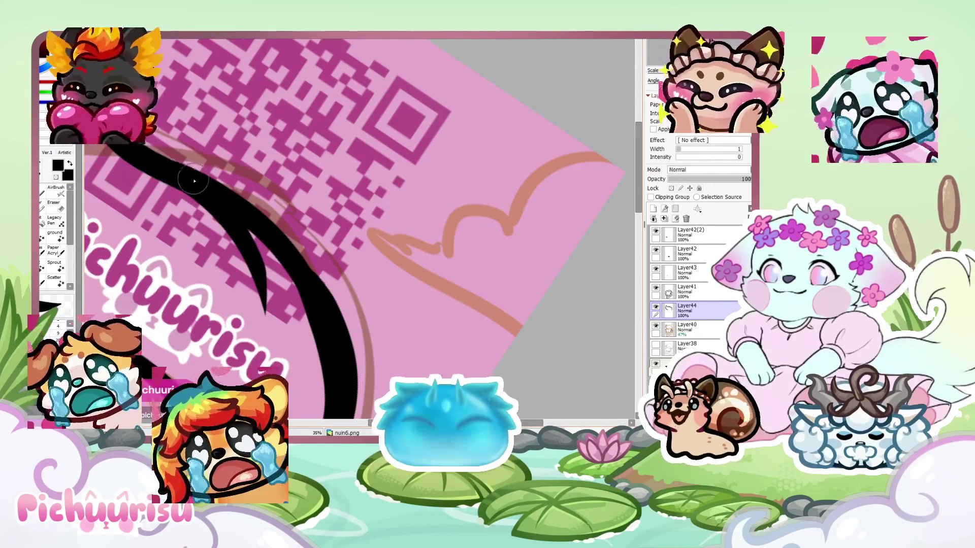
pyautogui.moveTo(192, 179); pyautogui.dragTo(349, 417)
pyautogui.moveTo(173, 177); pyautogui.dragTo(329, 313)
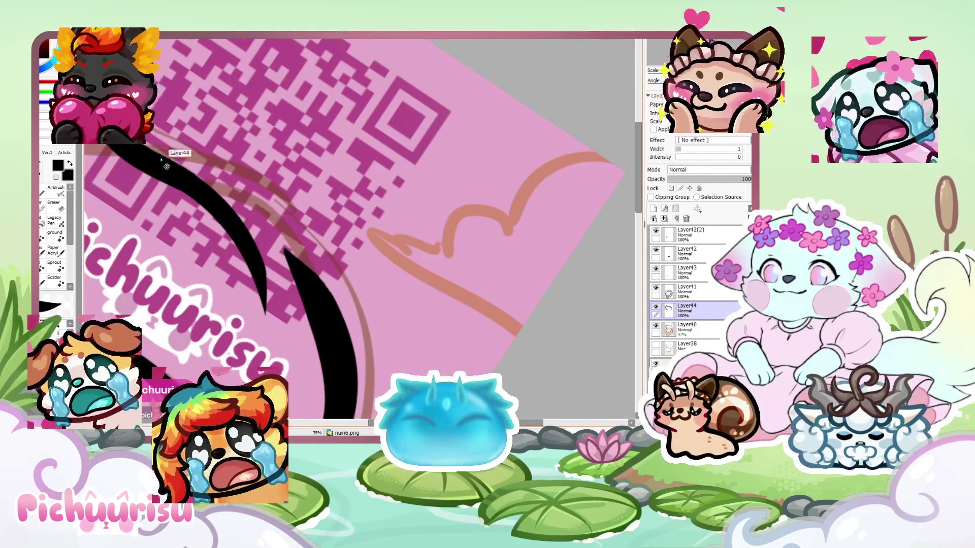
pyautogui.moveTo(168, 170); pyautogui.dragTo(345, 421)
pyautogui.hotkey('ctrl', 'z')
pyautogui.moveTo(170, 172); pyautogui.dragTo(344, 428)
pyautogui.hotkey('ctrl', 'z')
pyautogui.moveTo(165, 168); pyautogui.dragTo(348, 399)
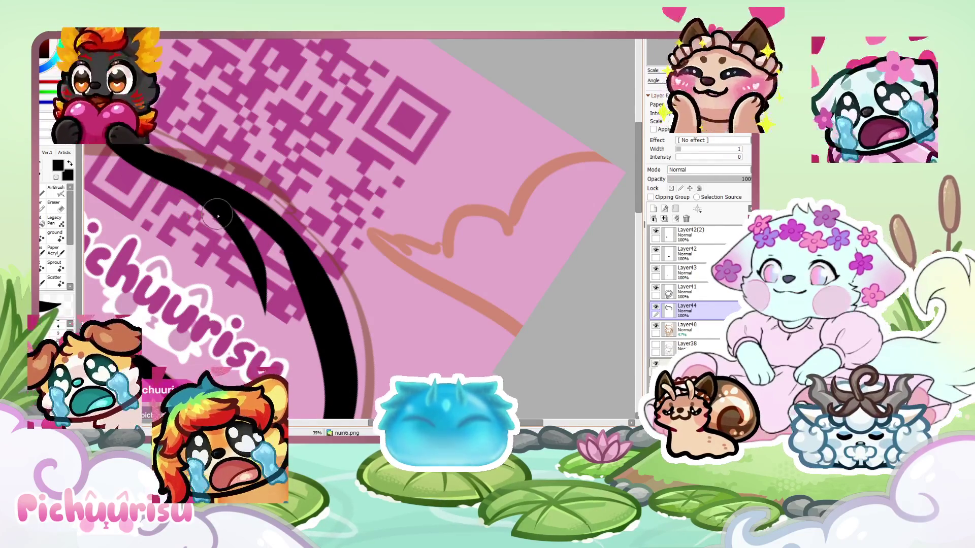
pyautogui.scroll(-3, 211, 215)
pyautogui.scroll(3, 212, 215)
pyautogui.hotkey('ctrl', 'z')
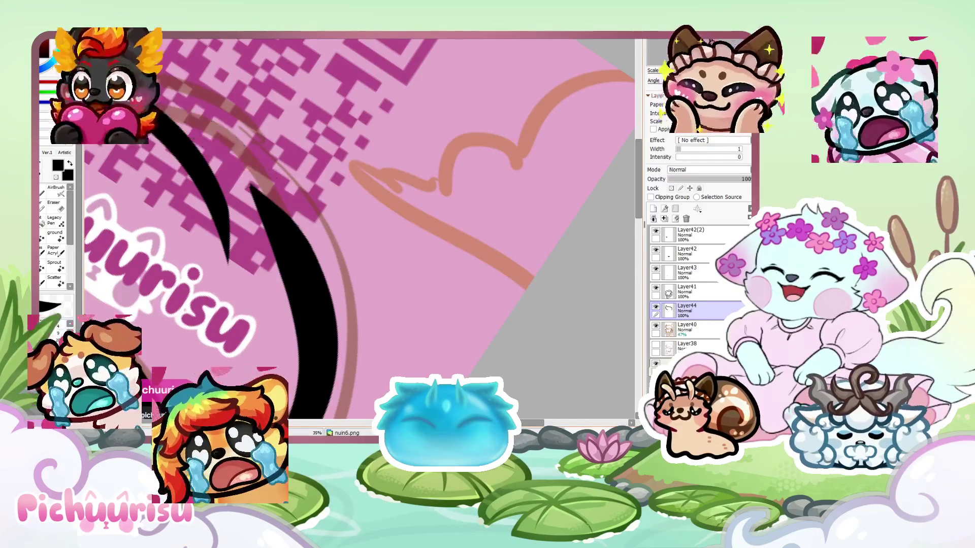
pyautogui.moveTo(198, 110); pyautogui.dragTo(335, 416)
pyautogui.hotkey('ctrl', 'z')
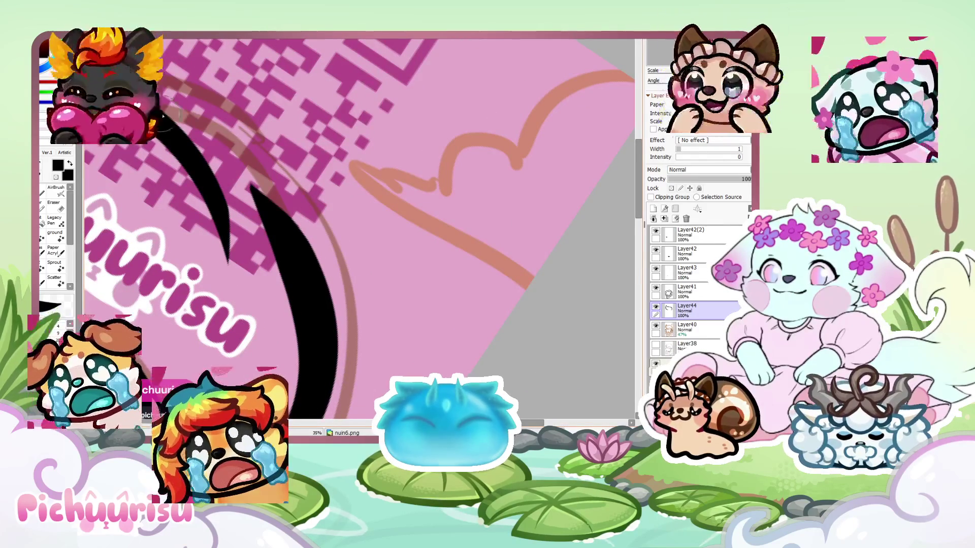
pyautogui.moveTo(198, 112); pyautogui.dragTo(332, 418)
pyautogui.scroll(-2, 218, 223)
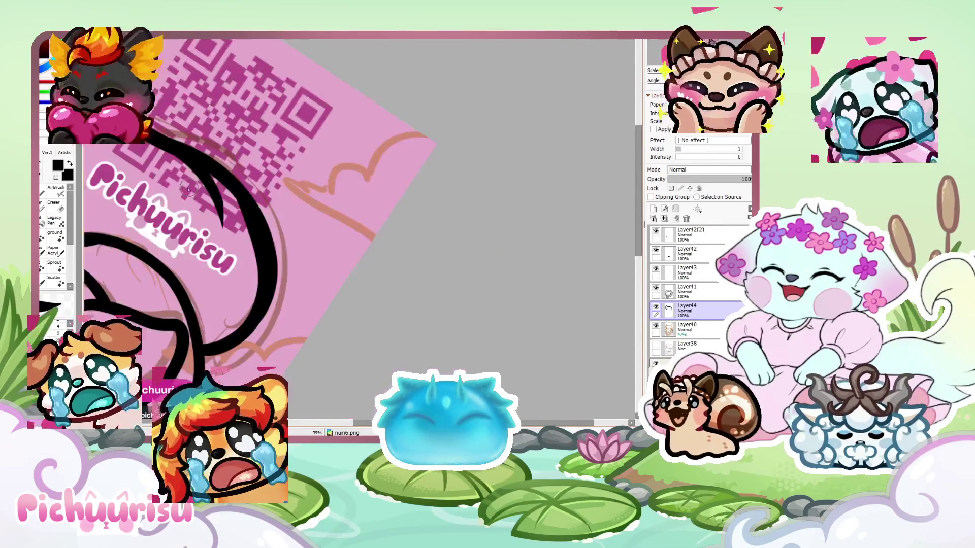
# Erase the thin prong off the tail curl, then return to the drawing brush
pyautogui.press('e')
pyautogui.scroll(2, 255, 293)
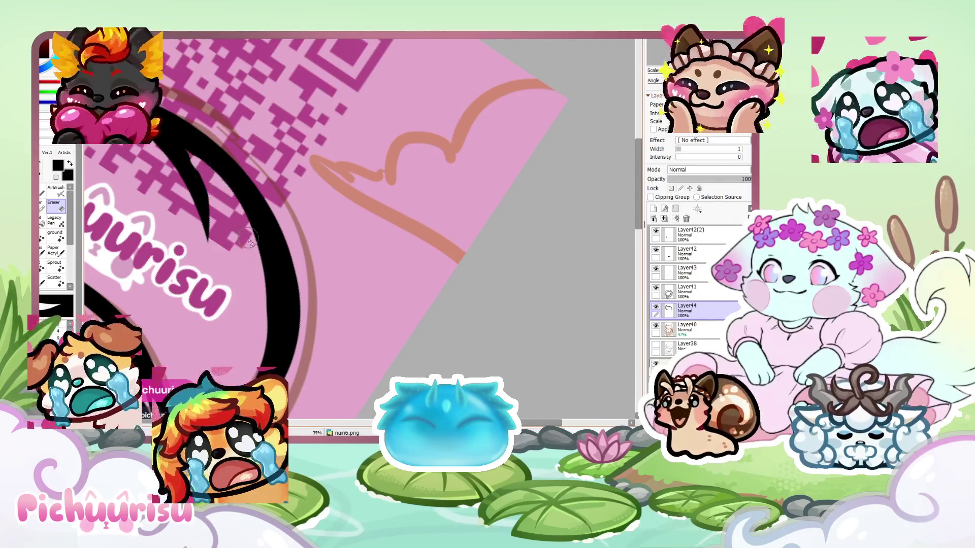
pyautogui.scroll(-2, 259, 305)
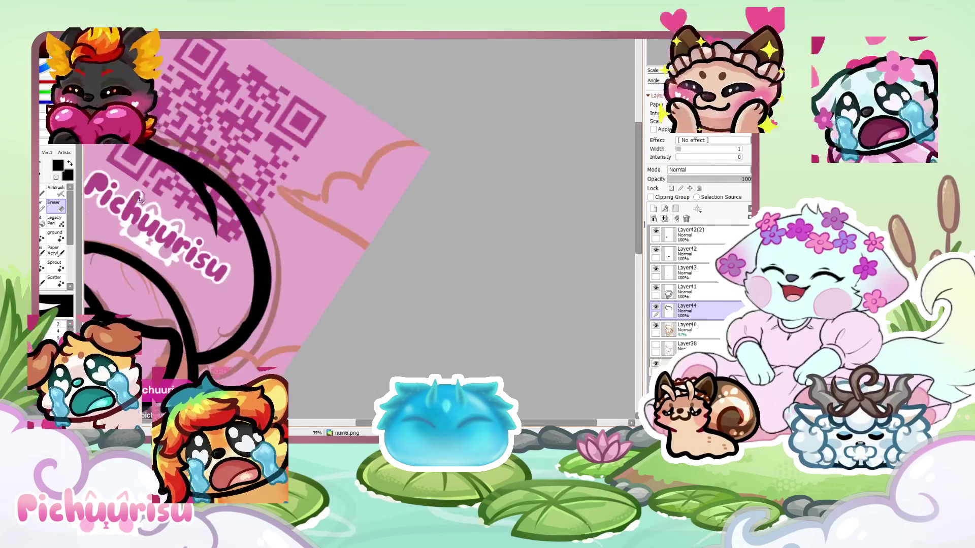
pyautogui.press('b')
pyautogui.scroll(2, 244, 305)
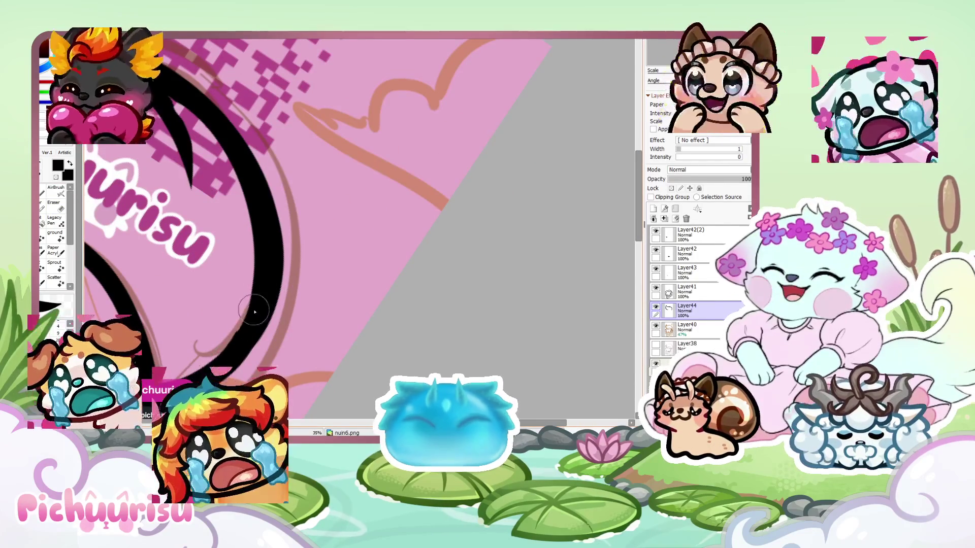
pyautogui.scroll(-3, 254, 271)
pyautogui.scroll(2, 231, 267)
pyautogui.scroll(3, 231, 267)
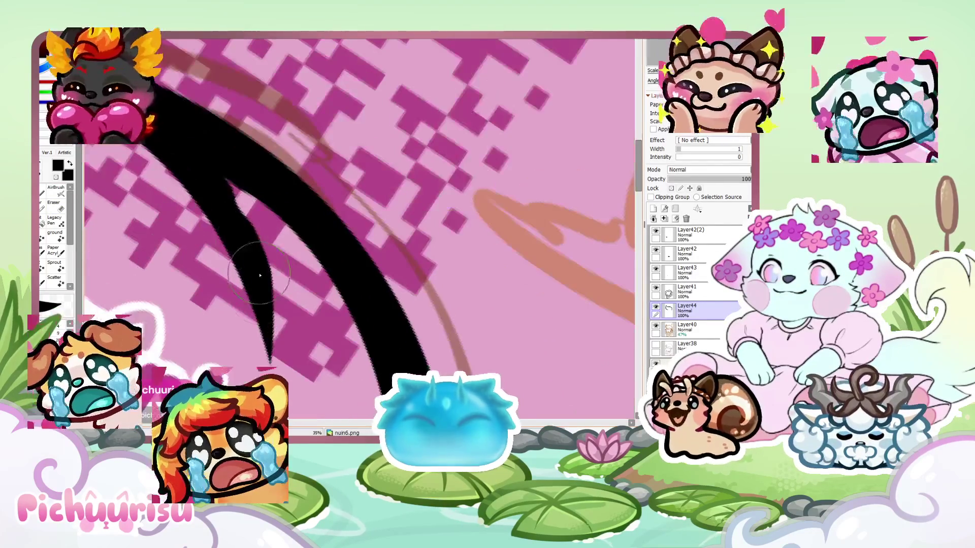
pyautogui.click(59, 212)
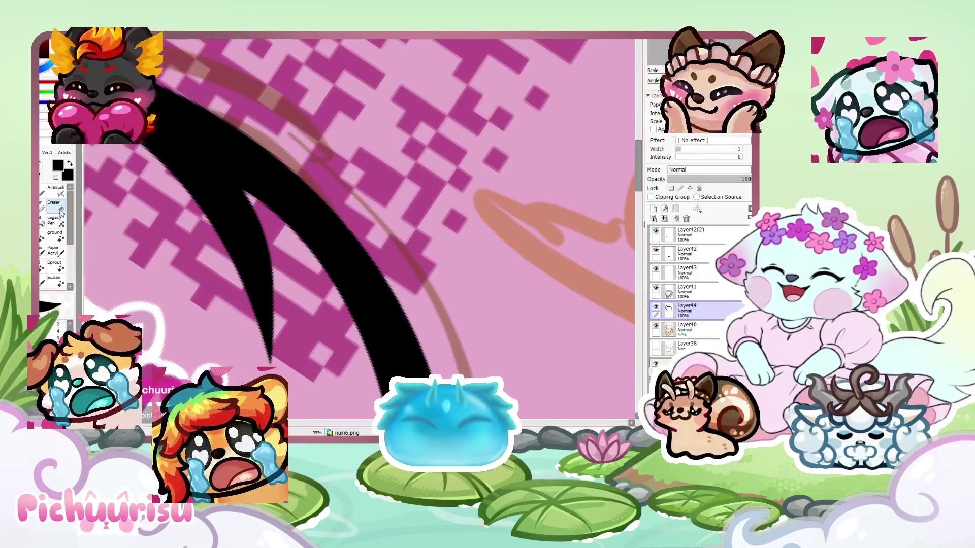
pyautogui.moveTo(263, 215); pyautogui.dragTo(269, 337)
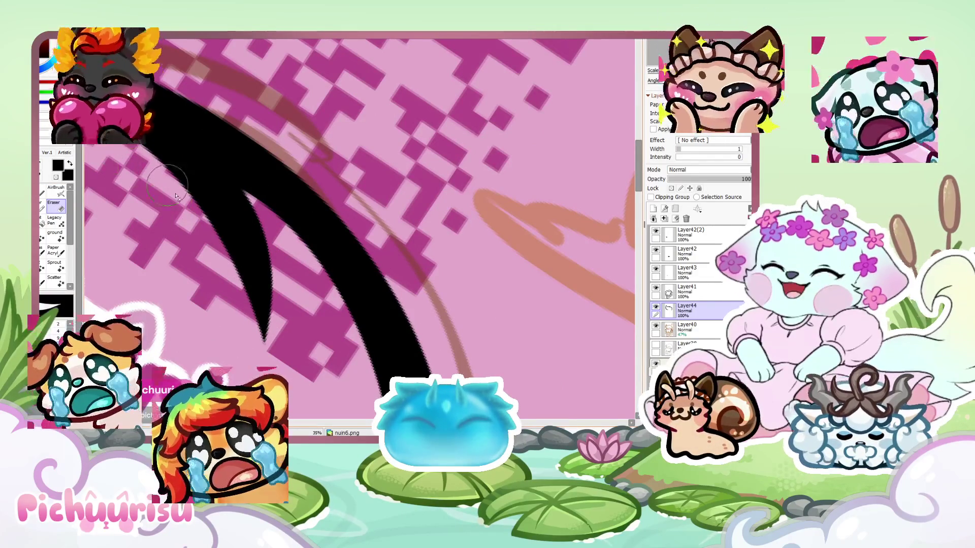
pyautogui.scroll(-5, 201, 204)
pyautogui.press('n')
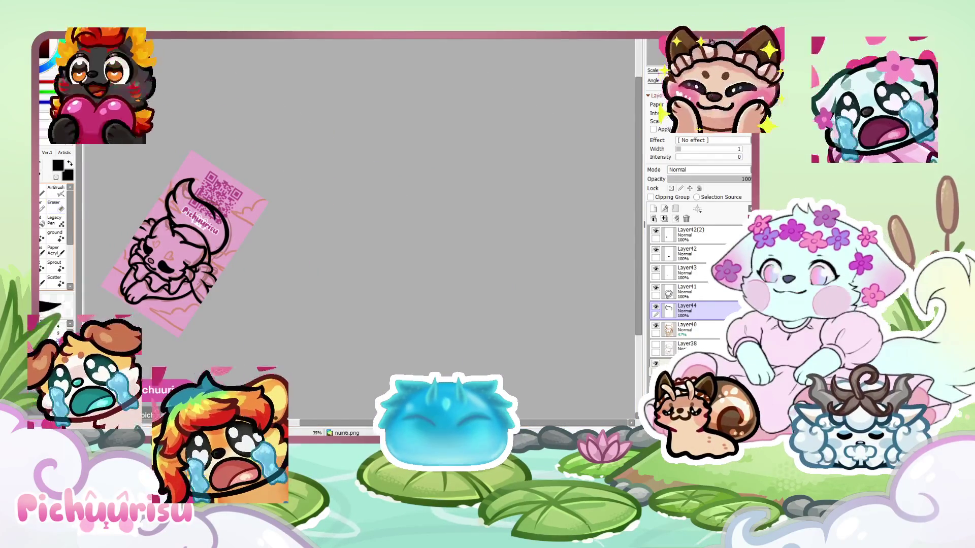
# Turn the canvas upright, select Layer42(2), and add a new layer for the clouds
pyautogui.press('Home')
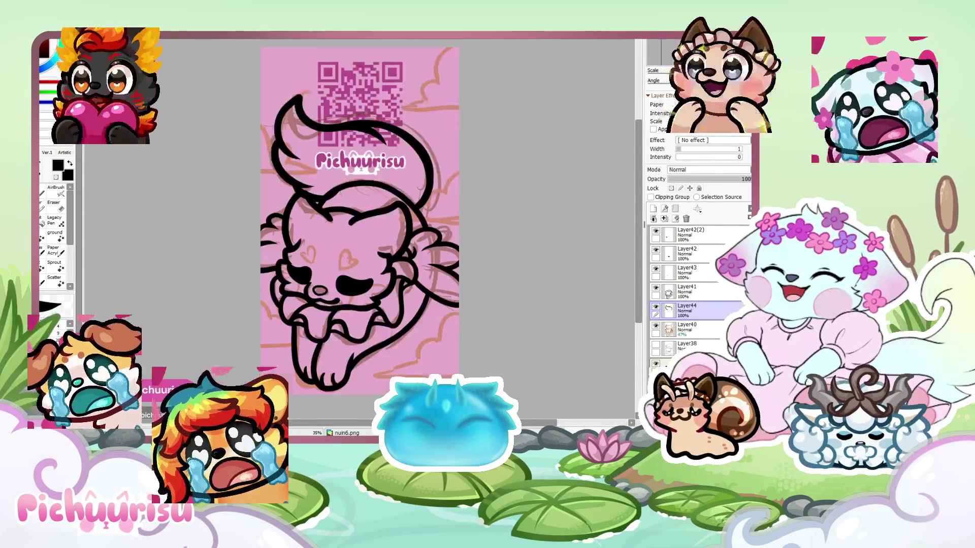
pyautogui.scroll(-2, 559, 213)
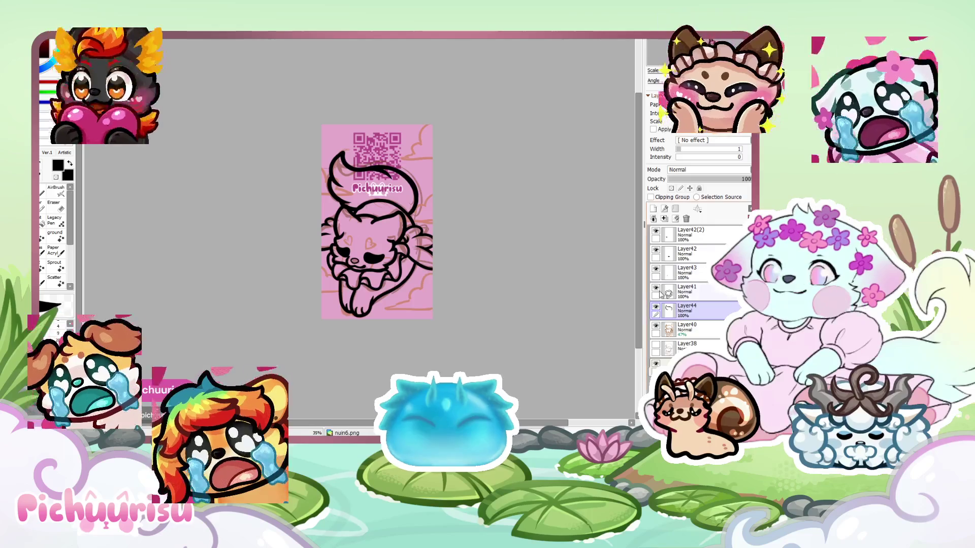
pyautogui.click(679, 240)
pyautogui.click(653, 208)
pyautogui.scroll(5, 464, 114)
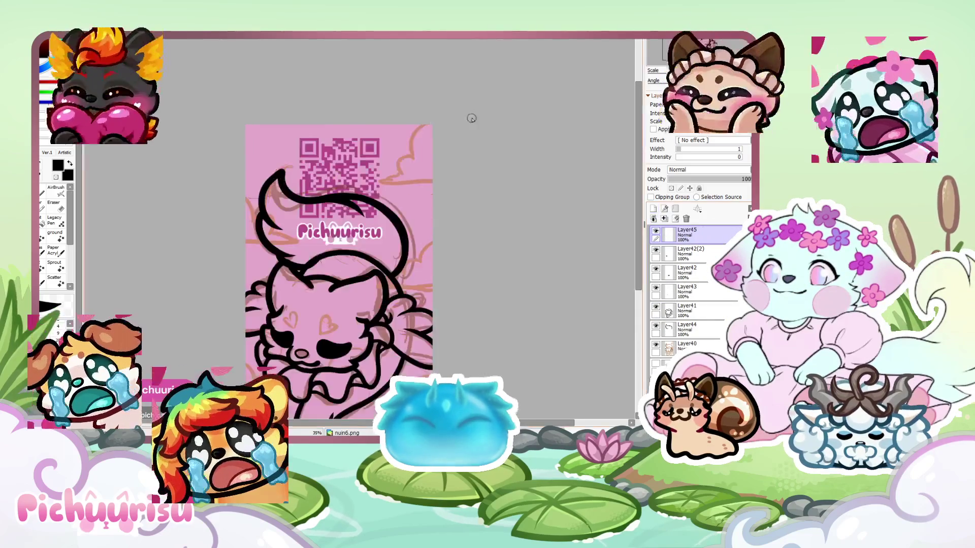
# Ink the cloud outline and its base line in black on the new layer
pyautogui.moveTo(445, 92); pyautogui.dragTo(406, 172)
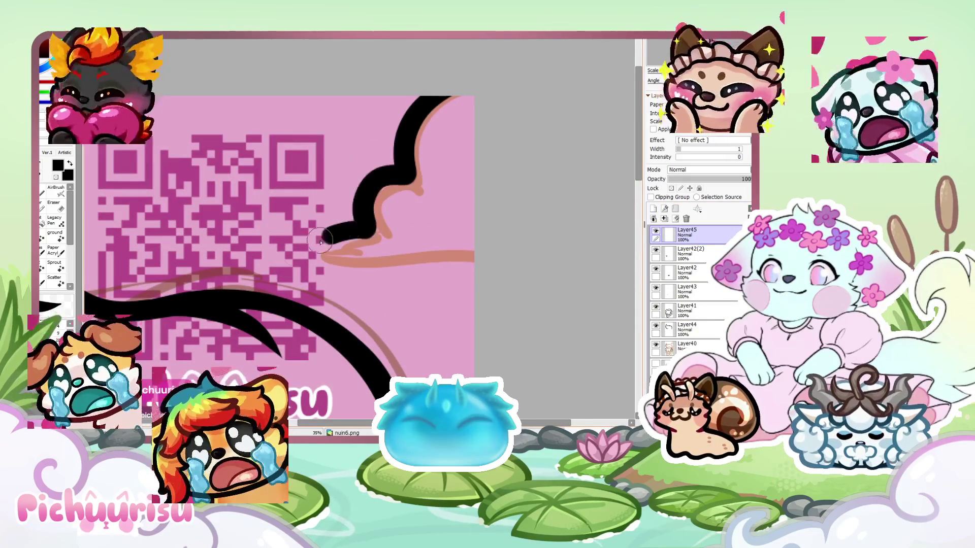
pyautogui.moveTo(335, 236); pyautogui.dragTo(501, 266)
pyautogui.scroll(-3, 383, 235)
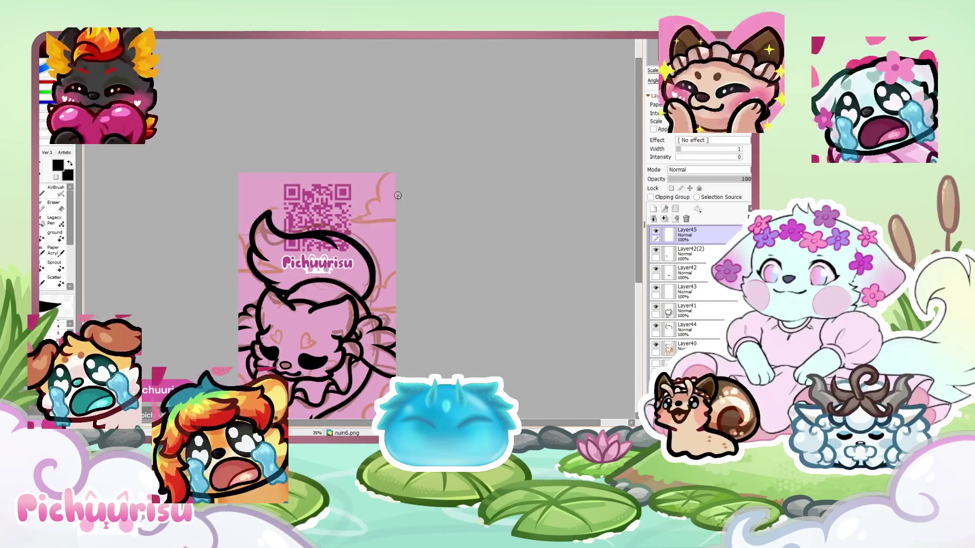
pyautogui.scroll(2, 401, 201)
pyautogui.scroll(2, 373, 167)
pyautogui.moveTo(342, 203)
pyautogui.mouseDown()
pyautogui.moveTo(257, 266)
pyautogui.moveTo(428, 290)
pyautogui.mouseUp()
pyautogui.scroll(-3, 272, 193)
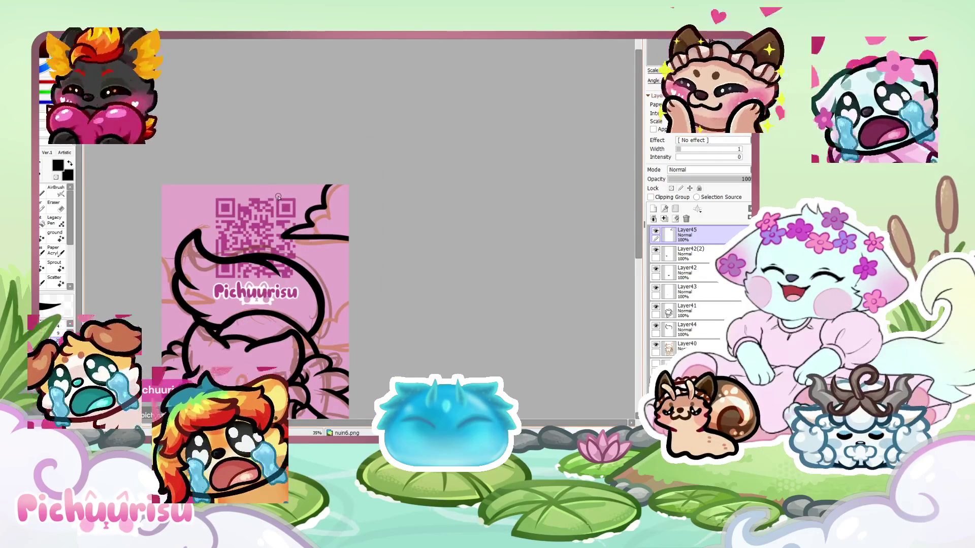
pyautogui.scroll(1, 278, 197)
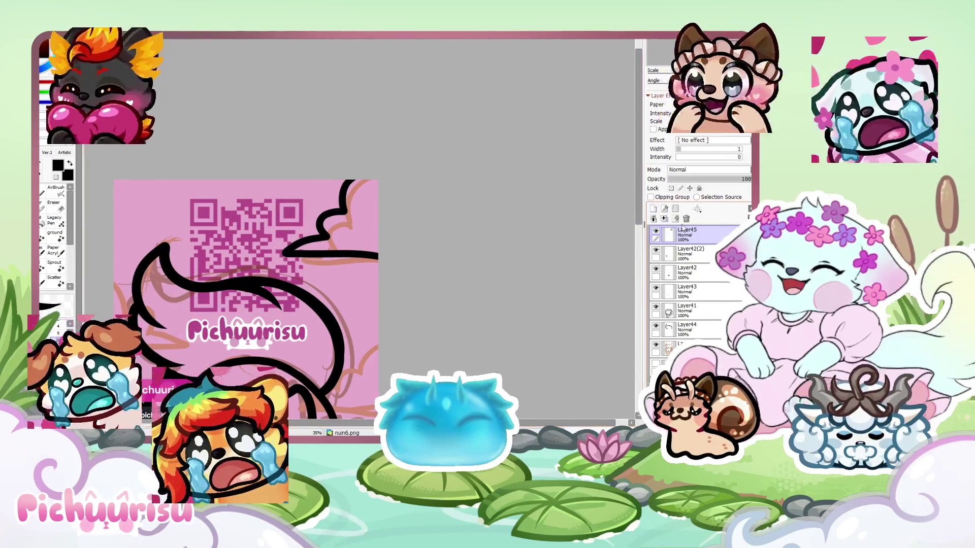
# Clear the layer and retrace the cloud outline and base line in bold black
pyautogui.click(676, 218)
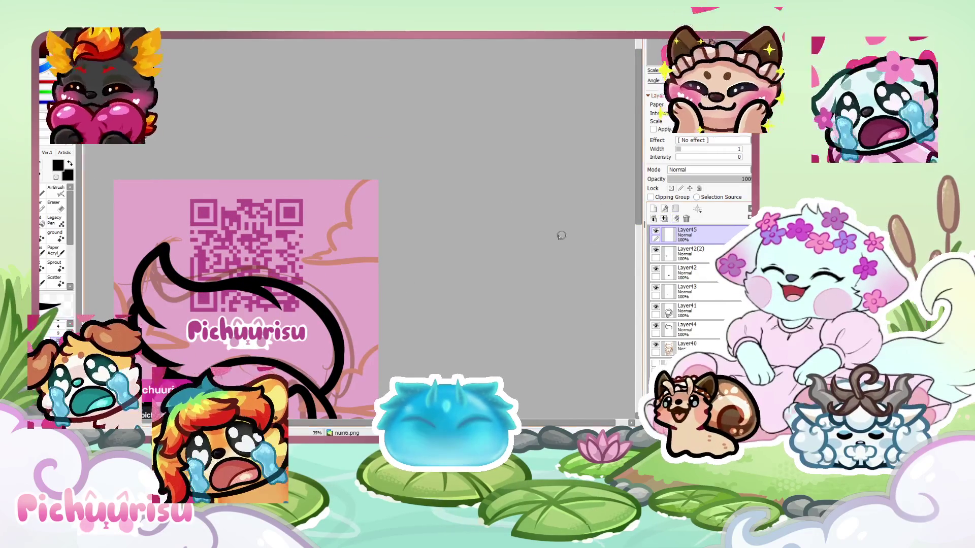
pyautogui.scroll(4, 460, 246)
pyautogui.moveTo(366, 90)
pyautogui.mouseDown()
pyautogui.moveTo(284, 254)
pyautogui.moveTo(297, 297)
pyautogui.moveTo(439, 307)
pyautogui.mouseUp()
pyautogui.scroll(-4, 303, 155)
pyautogui.scroll(-2, 235, 134)
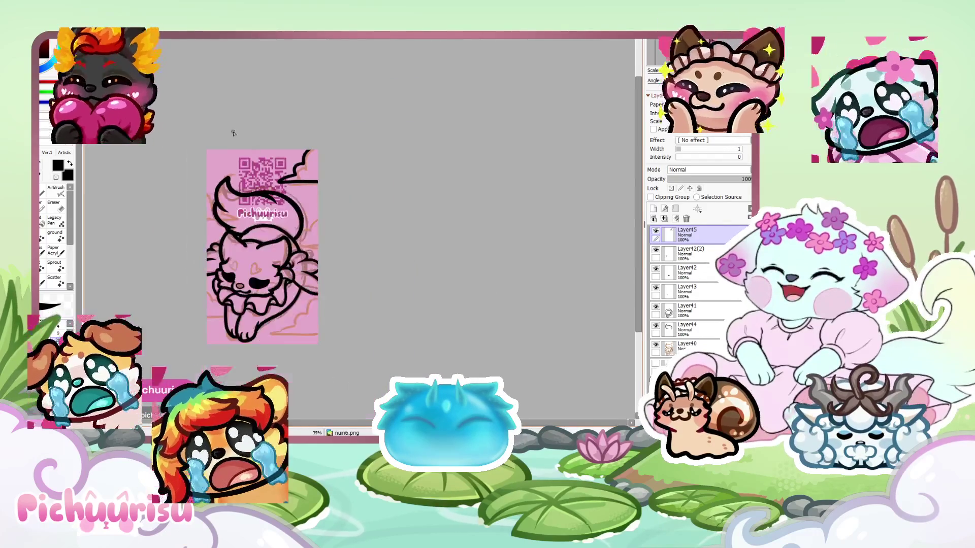
pyautogui.scroll(6, 243, 234)
pyautogui.scroll(-1, 304, 297)
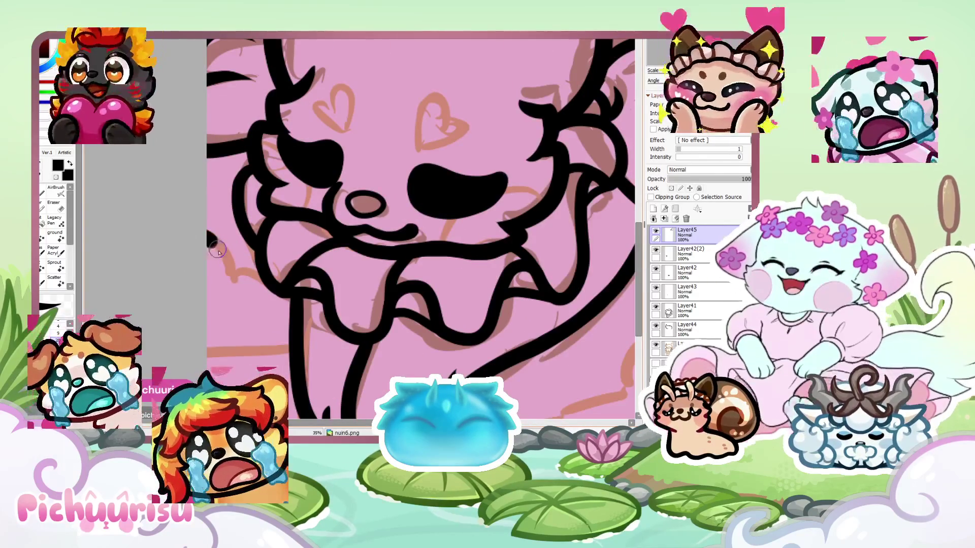
pyautogui.scroll(-5, 305, 298)
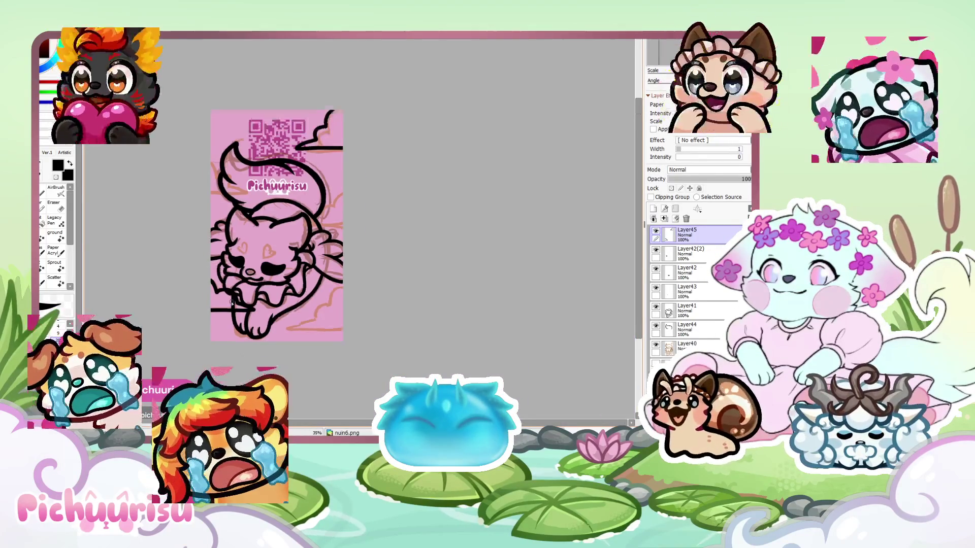
pyautogui.scroll(5, 199, 180)
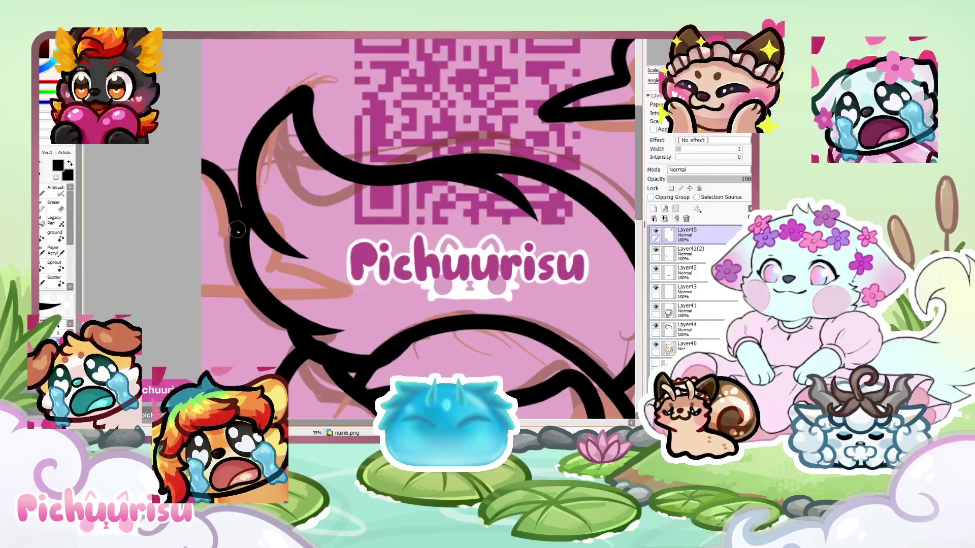
pyautogui.scroll(-5, 264, 202)
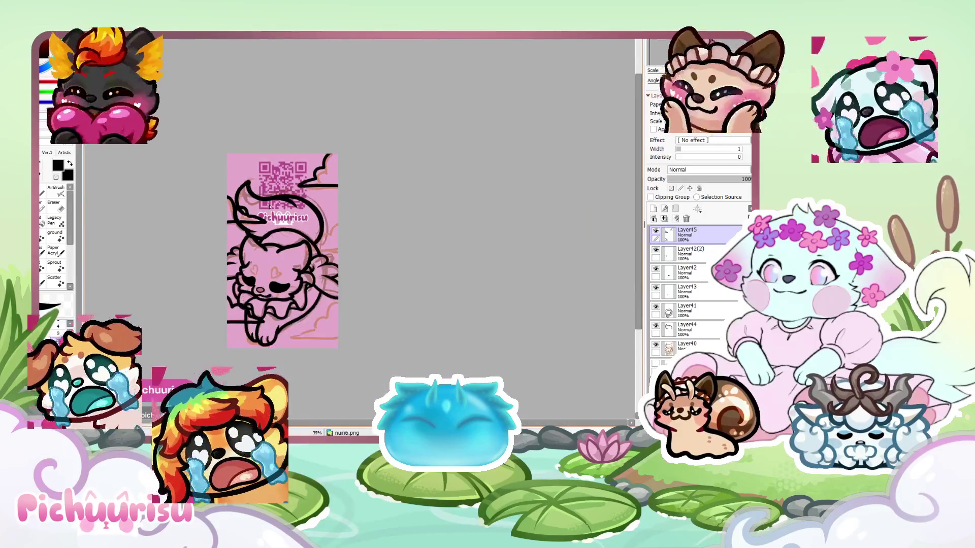
pyautogui.scroll(5, 263, 202)
# Add a black line-art stroke near the logo
pyautogui.moveTo(199, 294); pyautogui.dragTo(257, 304)
pyautogui.scroll(-4, 281, 215)
pyautogui.scroll(5, 355, 273)
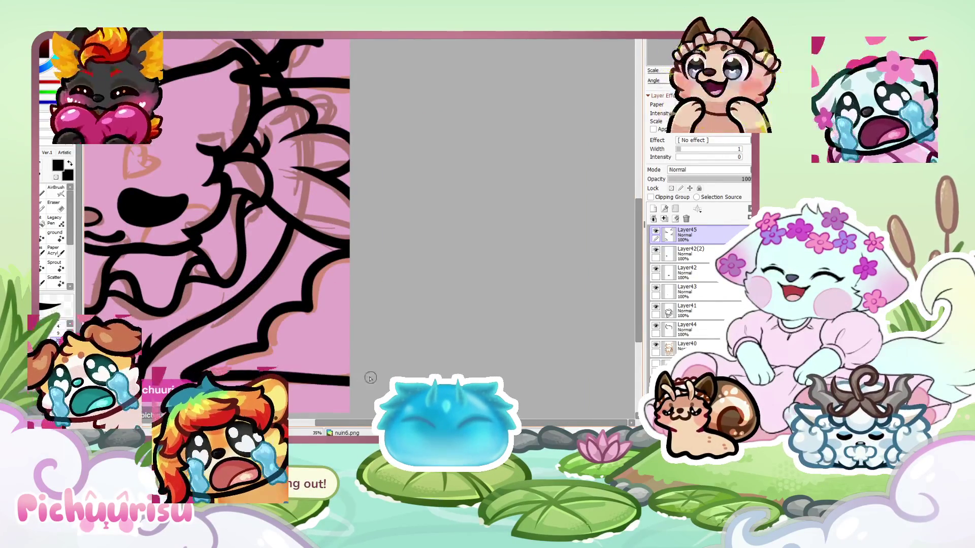
pyautogui.scroll(-5, 183, 265)
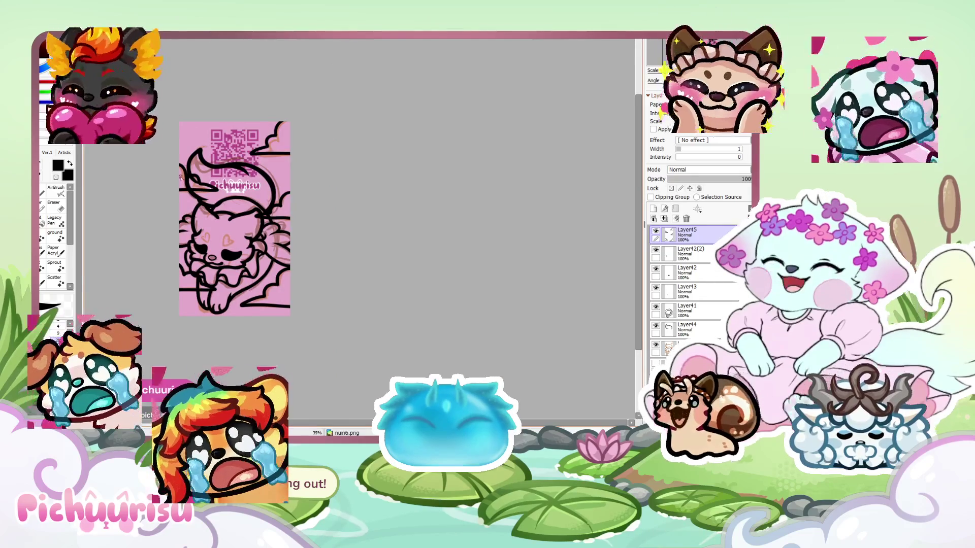
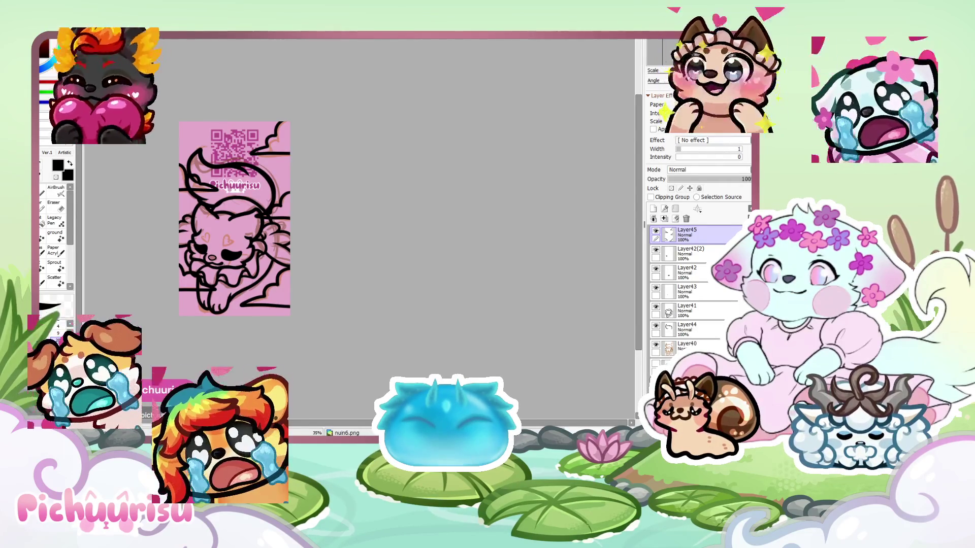
# Hide Layer44 so the tail lineart disappears from the pink card
pyautogui.moveTo(221, 111)
pyautogui.mouseDown()
pyautogui.moveTo(244, 124)
pyautogui.moveTo(226, 80)
pyautogui.moveTo(244, 140)
pyautogui.mouseUp()
pyautogui.scroll(1, 244, 140)
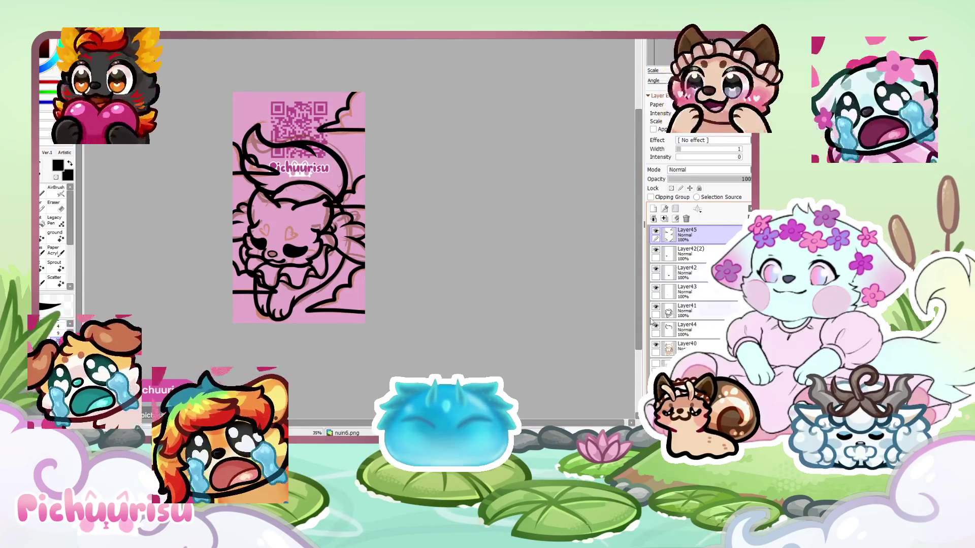
pyautogui.click(655, 326)
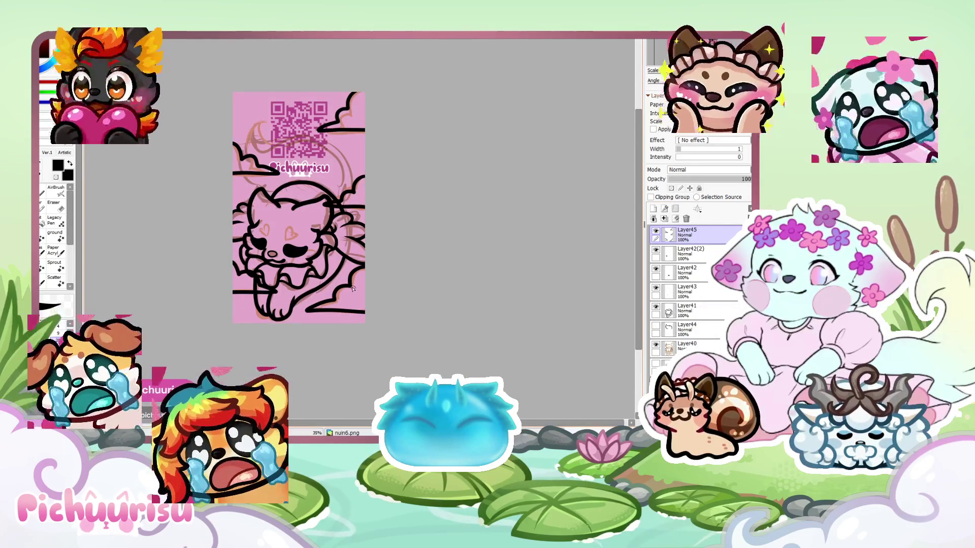
pyautogui.scroll(2, 303, 266)
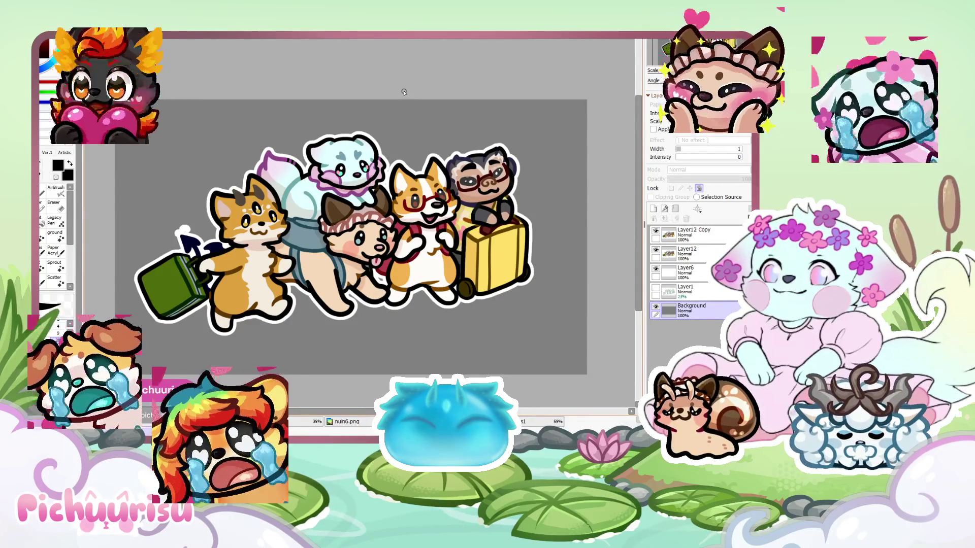
# Clear Layer12 Copy with select-all and Delete, then undo to restore it
pyautogui.hotkey('ctrl', '-')
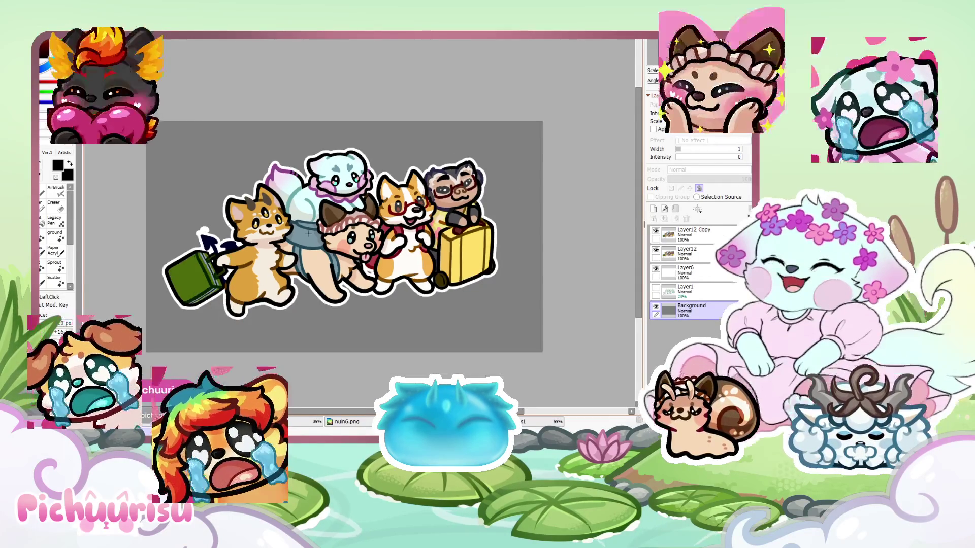
pyautogui.click(693, 234)
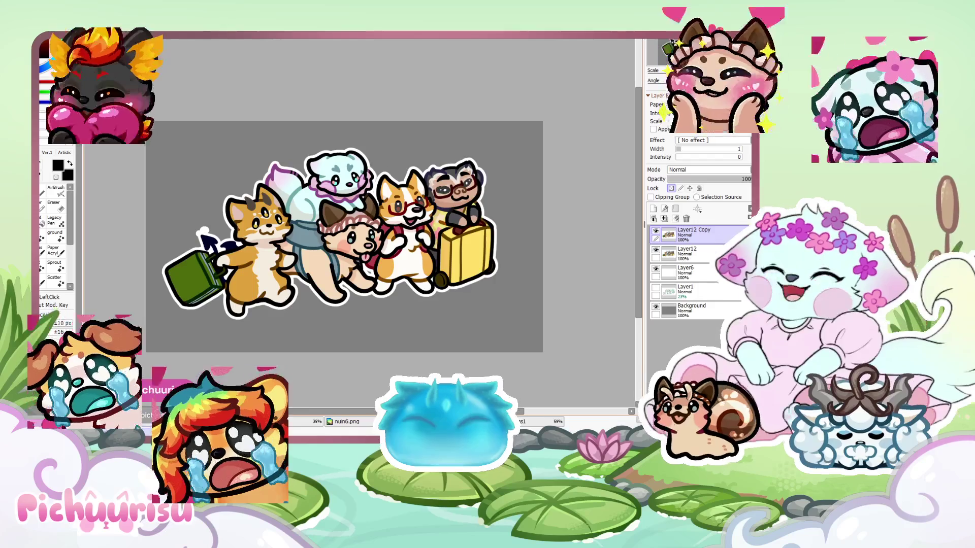
pyautogui.hotkey('ctrl', 'a')
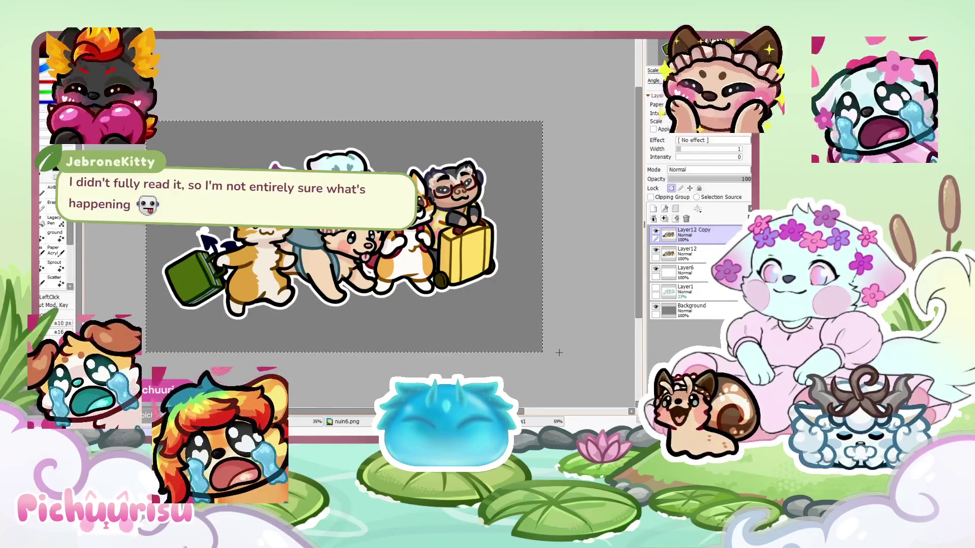
pyautogui.press('Delete')
pyautogui.hotkey('ctrl', 'd')
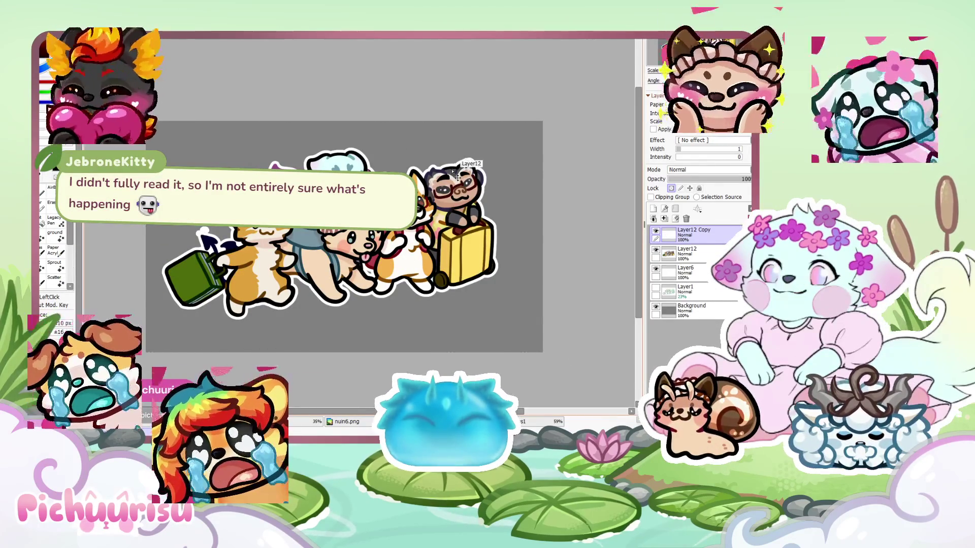
pyautogui.hotkey('ctrl', 'z')
pyautogui.hotkey('ctrl', 'z')
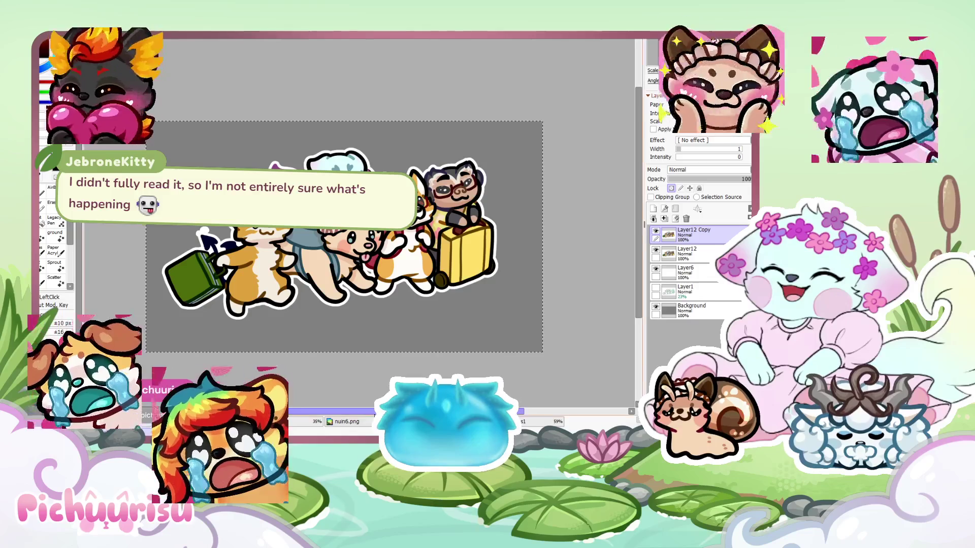
# Hide the Layer12 character artwork
pyautogui.scroll(-1, 371, 341)
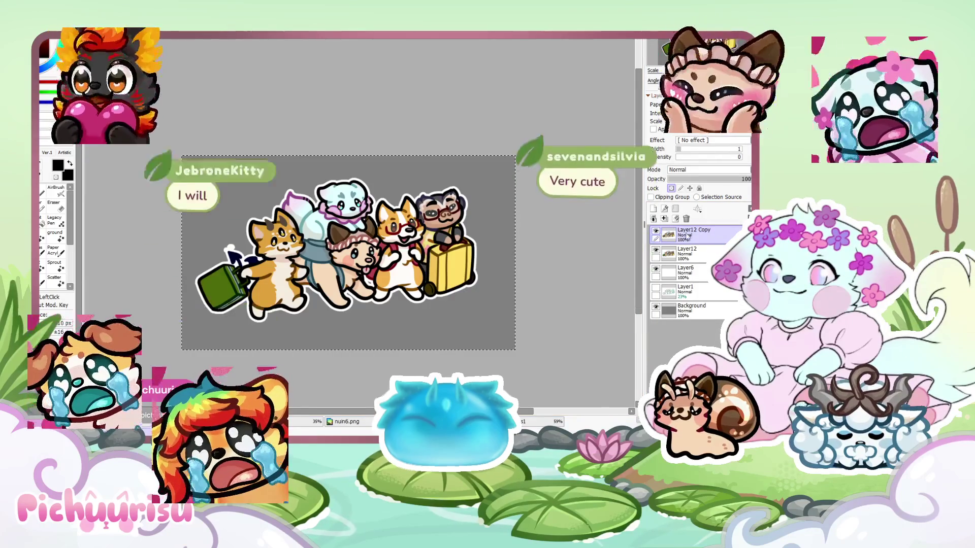
pyautogui.scroll(1, 471, 253)
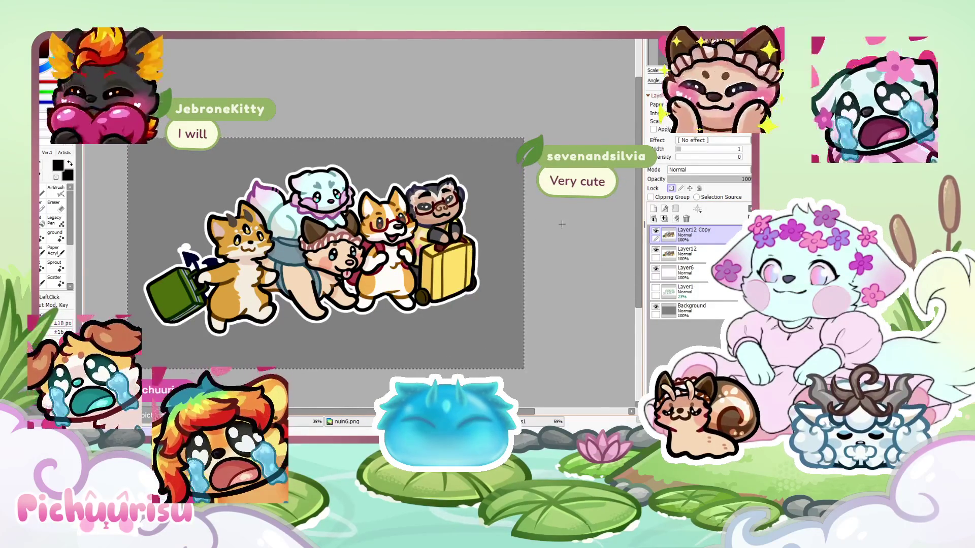
pyautogui.click(656, 250)
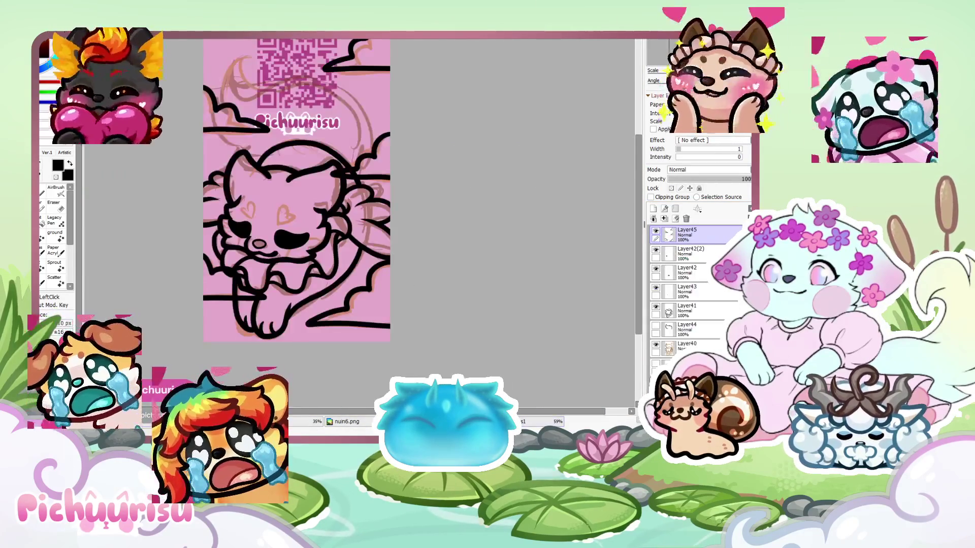
pyautogui.scroll(-3, 358, 276)
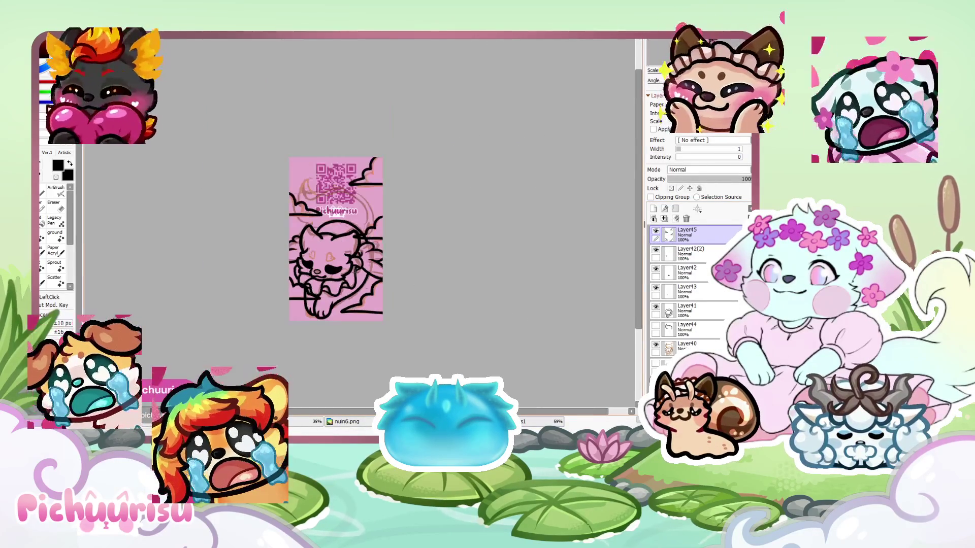
# Hide the rough sketch, the pasted group artwork and the clouds layers
pyautogui.click(656, 346)
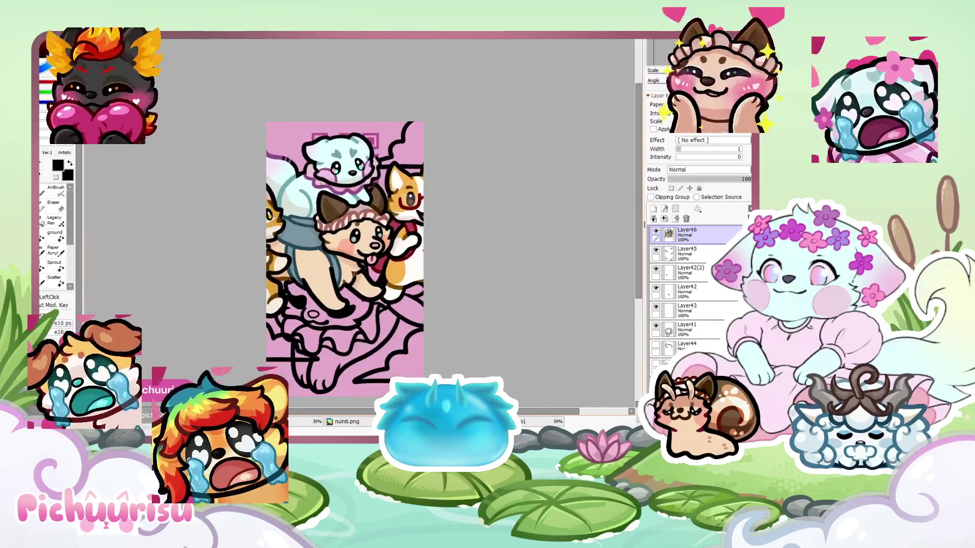
pyautogui.scroll(-1, 327, 162)
pyautogui.click(656, 232)
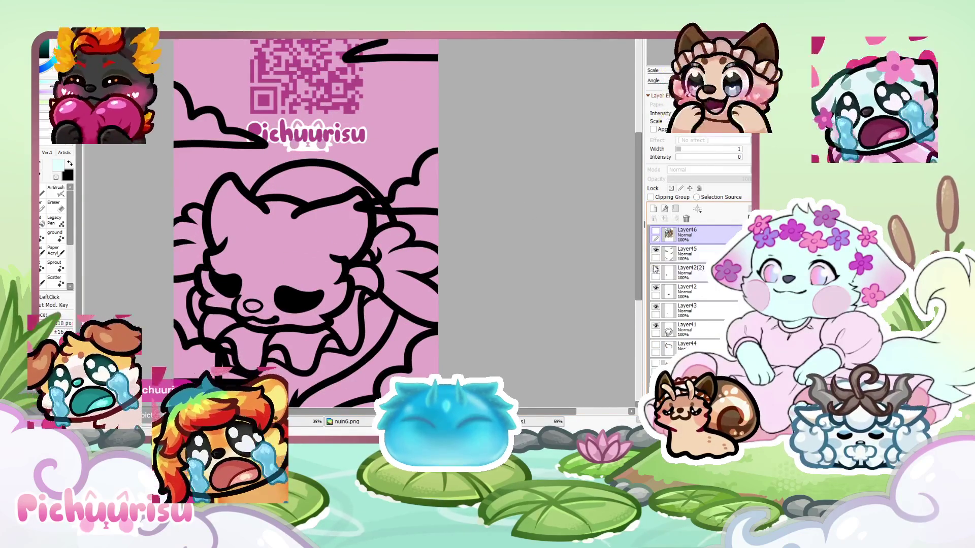
pyautogui.click(655, 250)
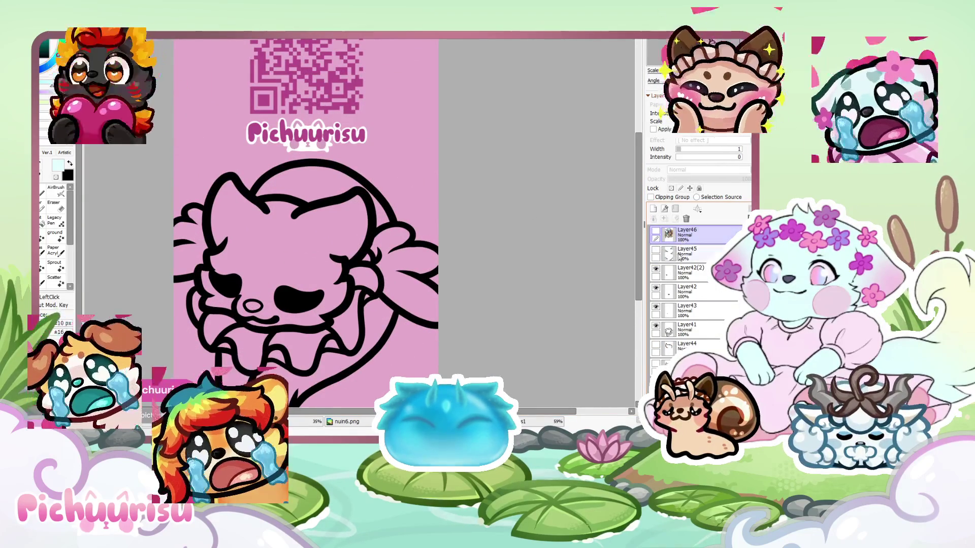
# Make Layer41 active and magic-wand the background around the character
pyautogui.click(686, 329)
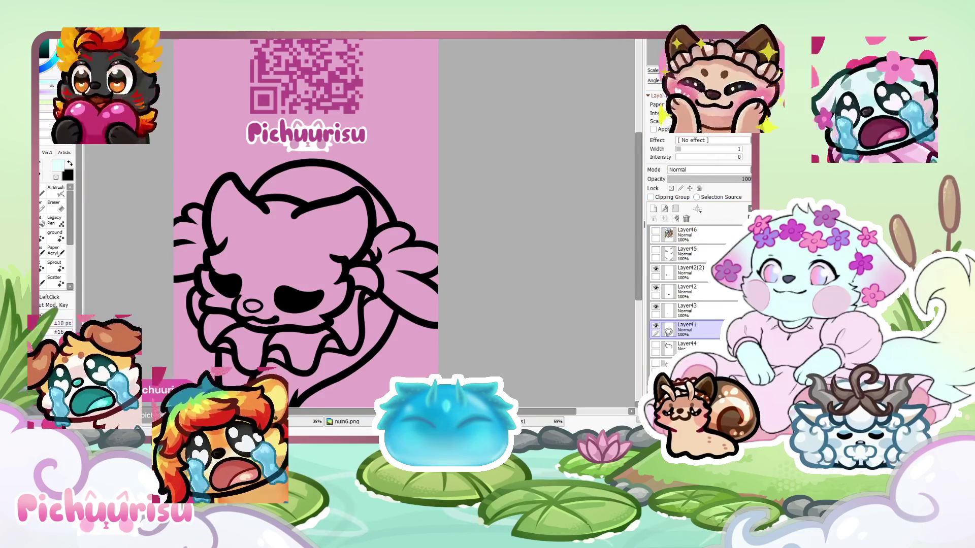
pyautogui.click(401, 224)
pyautogui.scroll(3, 397, 290)
pyautogui.scroll(-3, 304, 294)
pyautogui.scroll(2, 250, 296)
pyautogui.scroll(-3, 251, 296)
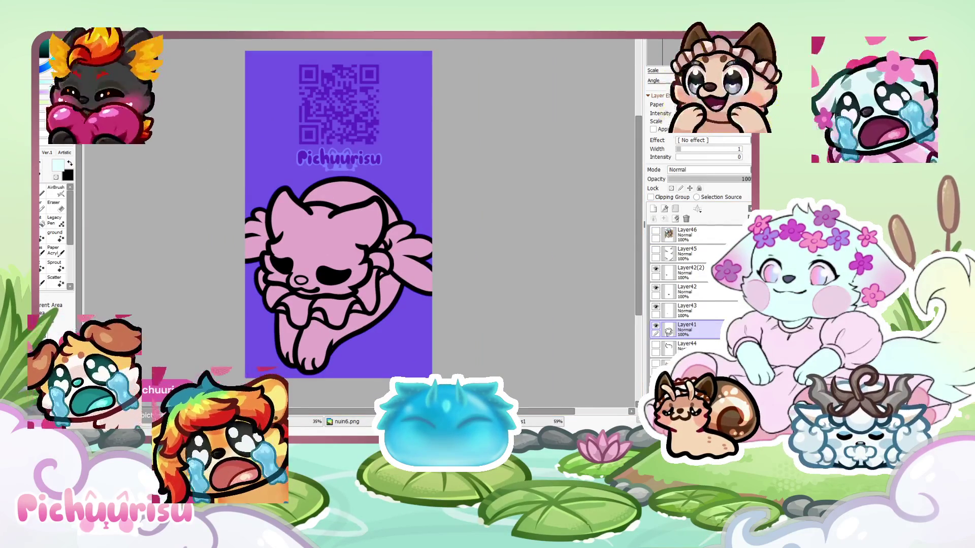
# Select the character's interior and bucket-fill it pale blue on a new layer
pyautogui.hotkey('ctrl', 'z')
pyautogui.hotkey('ctrl', 'y')
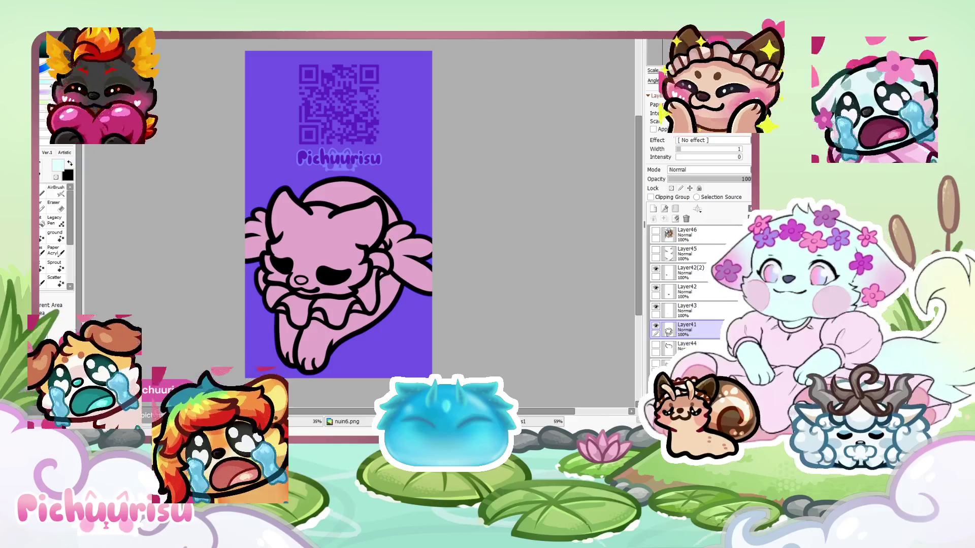
pyautogui.hotkey('ctrl', 'z')
pyautogui.click(330, 239)
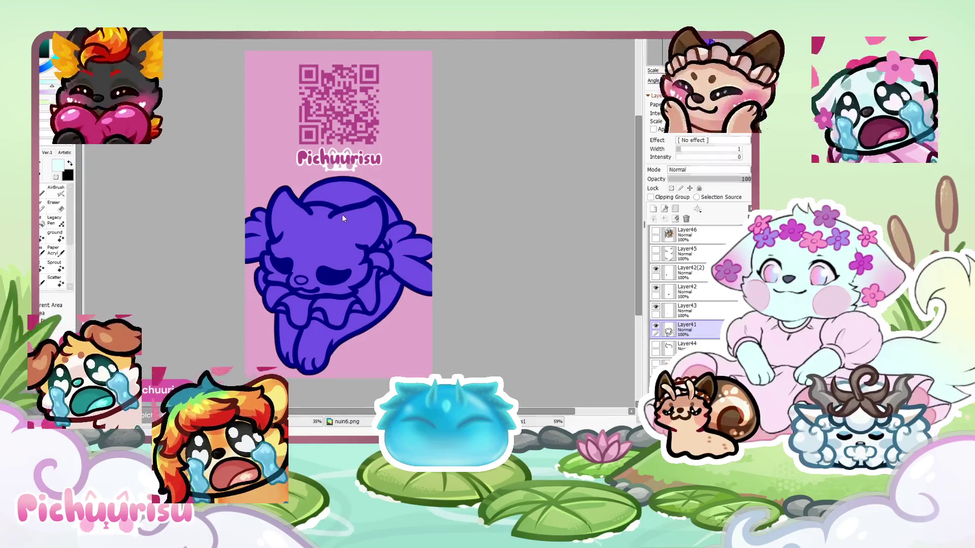
pyautogui.hotkey('ctrl', 'shift', 'n')
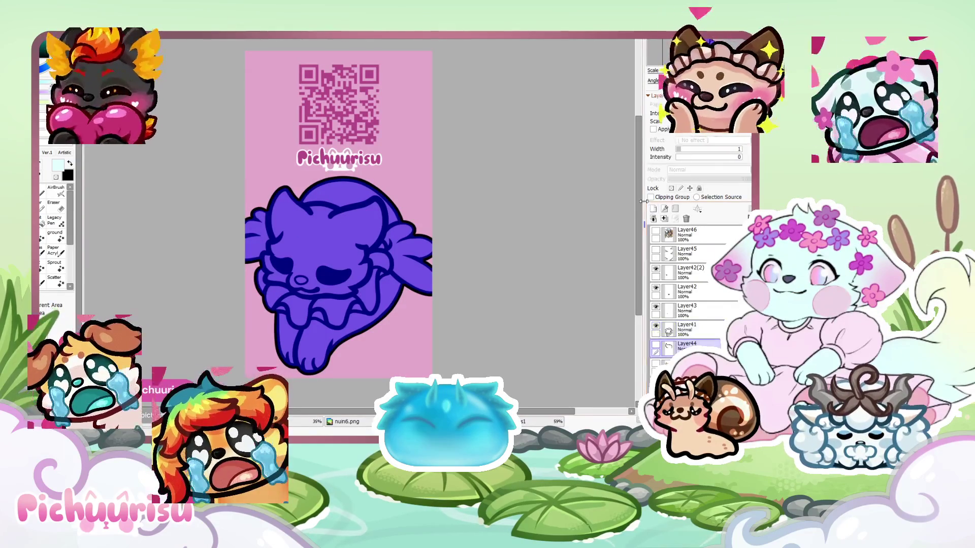
pyautogui.press('b')
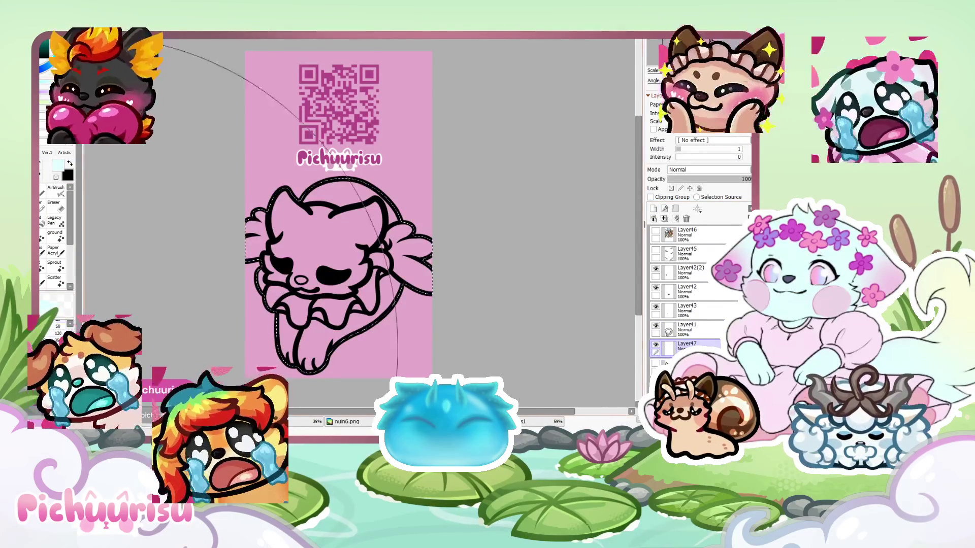
pyautogui.click(330, 238)
pyautogui.hotkey('ctrl', 'd')
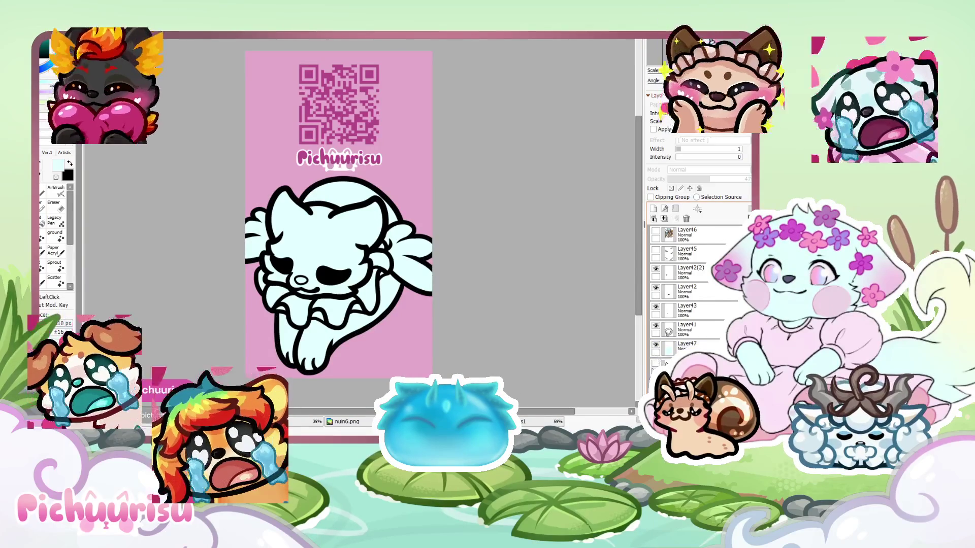
# Show the tail lineart again and switch to the Eraser on Layer41
pyautogui.click(655, 363)
pyautogui.click(684, 330)
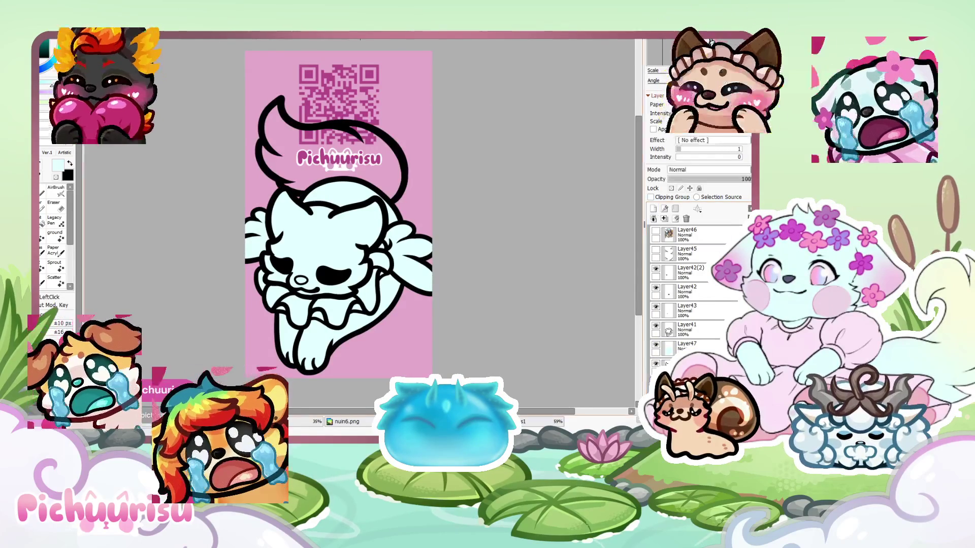
pyautogui.hotkey('ctrl', '+')
pyautogui.press('e')
pyautogui.scroll(5, 117, 191)
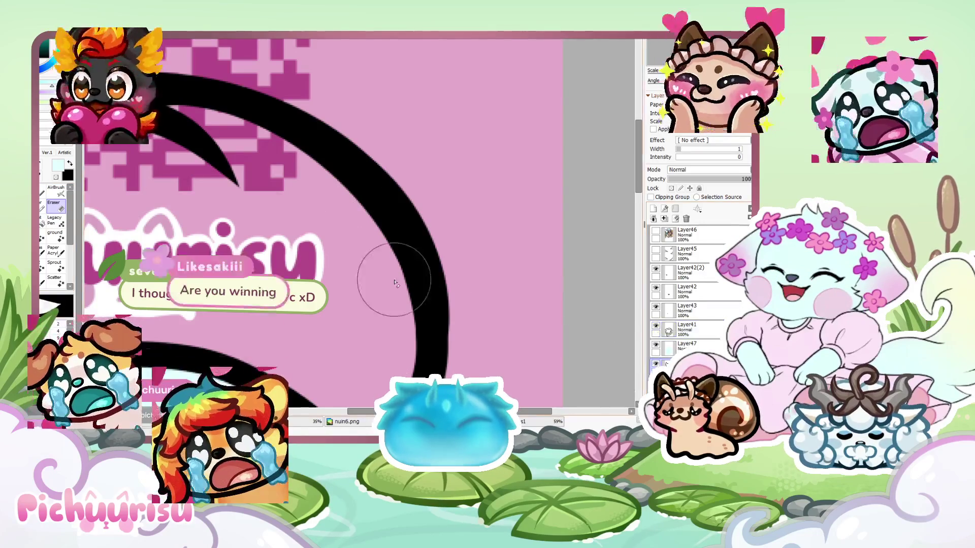
# Eyedrop the character's pale cyan body colour
pyautogui.scroll(2, 304, 289)
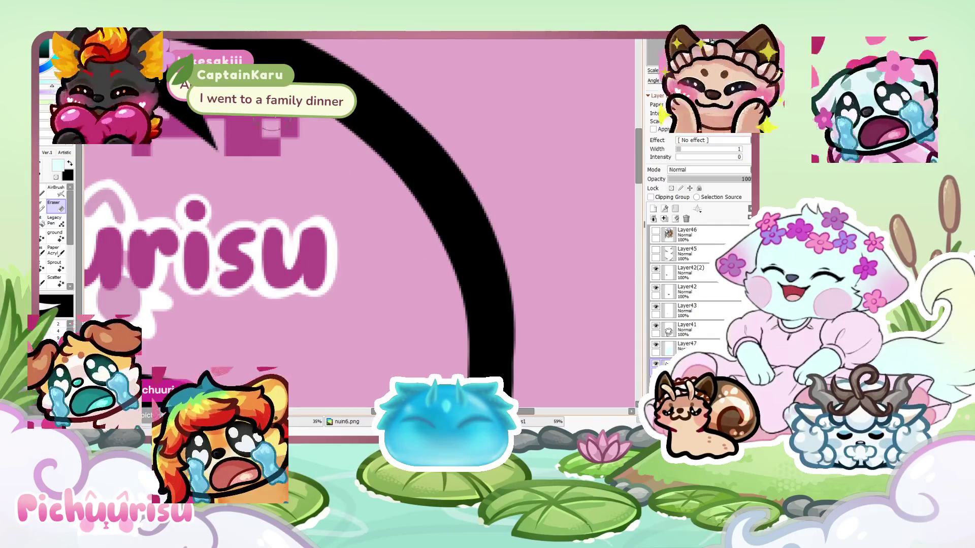
pyautogui.scroll(-2, 404, 241)
pyautogui.scroll(4, 413, 276)
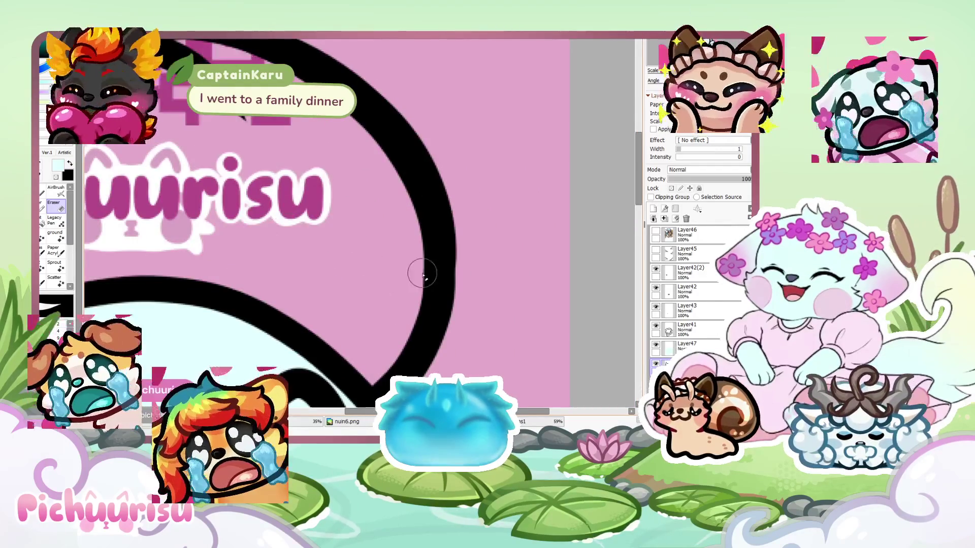
pyautogui.keyDown('alt'); pyautogui.click(442, 229); pyautogui.keyUp('alt')
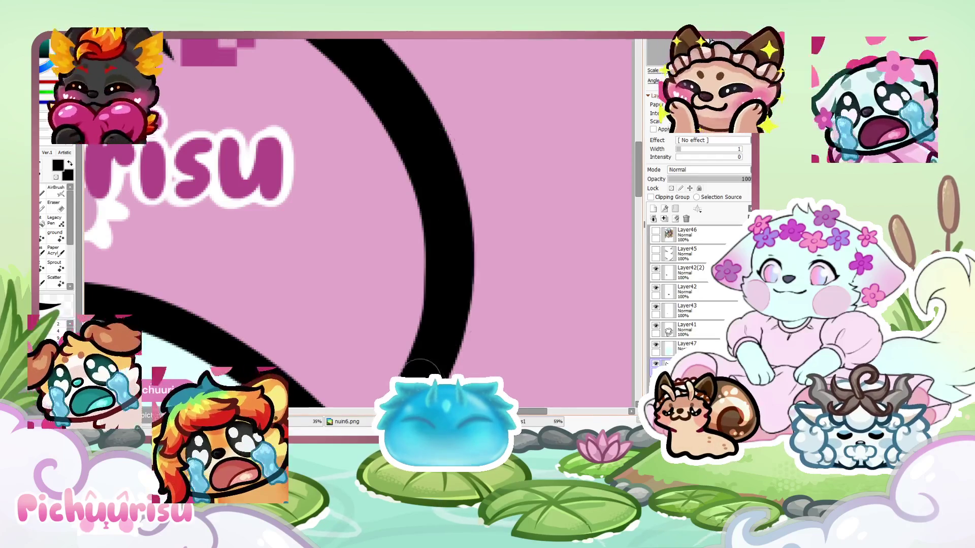
pyautogui.scroll(-5, 291, 234)
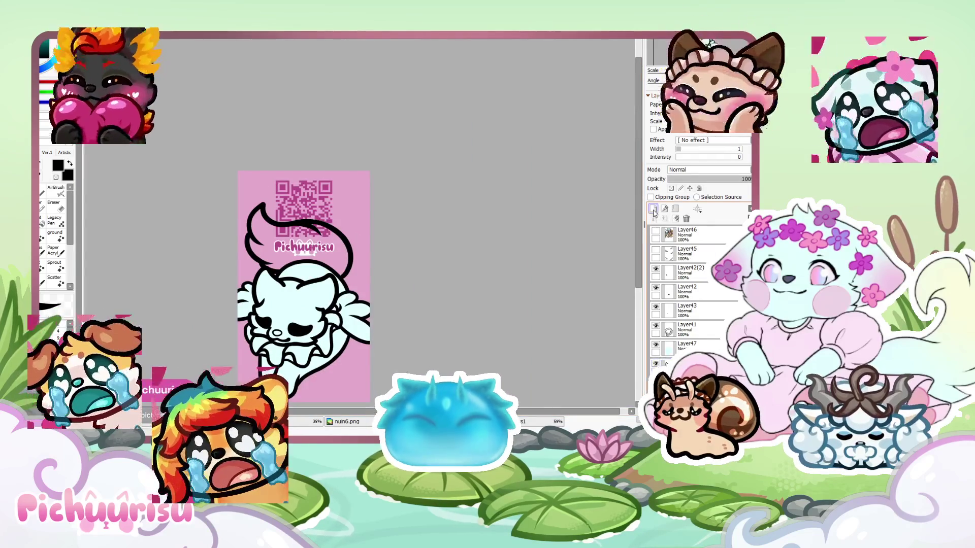
pyautogui.scroll(2, 324, 223)
pyautogui.keyDown('alt'); pyautogui.click(270, 338); pyautogui.keyUp('alt')
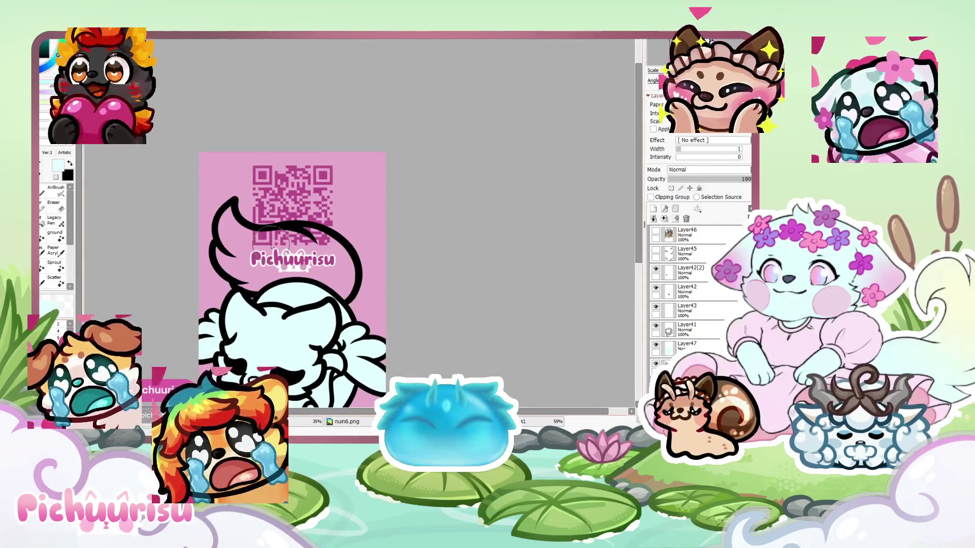
# Brush pale cyan inside the tail outline and over the leftover pink marks
pyautogui.scroll(2, 251, 261)
pyautogui.moveTo(201, 260)
pyautogui.mouseDown()
pyautogui.moveTo(173, 254)
pyautogui.moveTo(162, 213)
pyautogui.moveTo(193, 203)
pyautogui.moveTo(317, 259)
pyautogui.moveTo(371, 330)
pyautogui.moveTo(284, 264)
pyautogui.moveTo(189, 278)
pyautogui.mouseUp()
pyautogui.moveTo(229, 329); pyautogui.dragTo(335, 335)
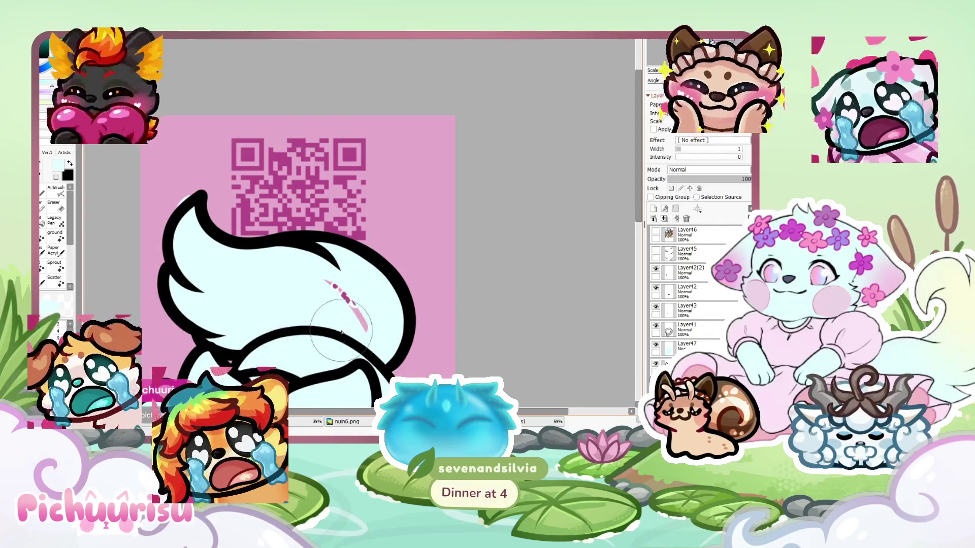
pyautogui.scroll(3, 317, 305)
pyautogui.scroll(2, 312, 173)
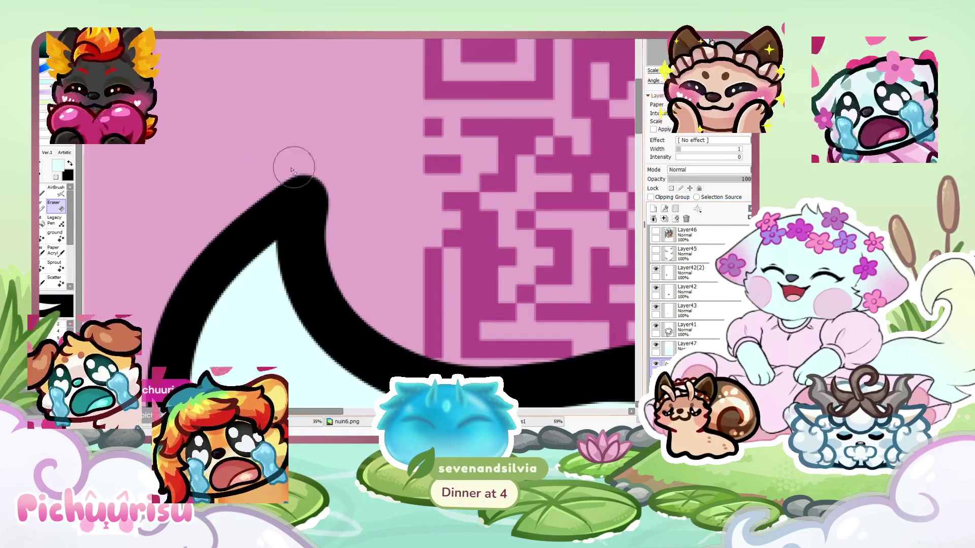
pyautogui.scroll(1, 304, 163)
pyautogui.scroll(1, 352, 198)
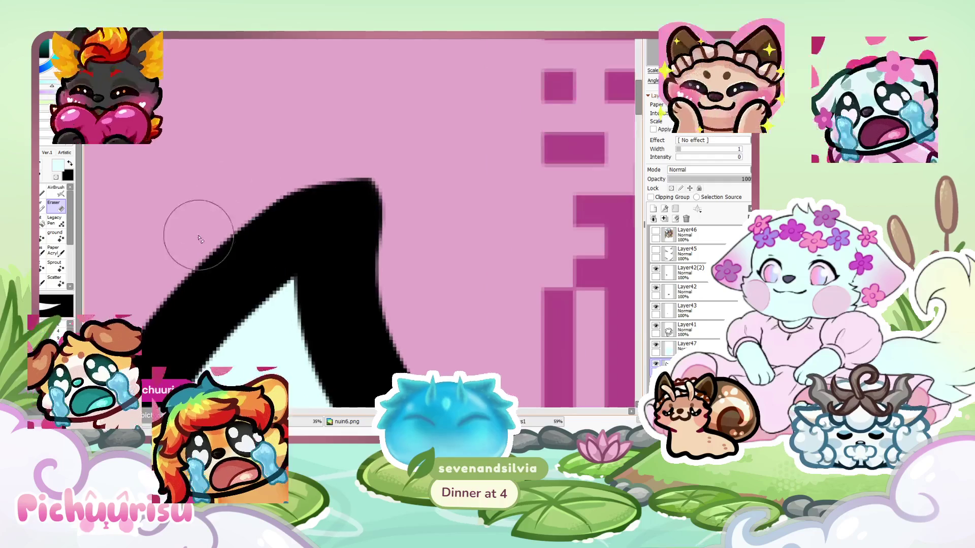
pyautogui.scroll(-3, 406, 181)
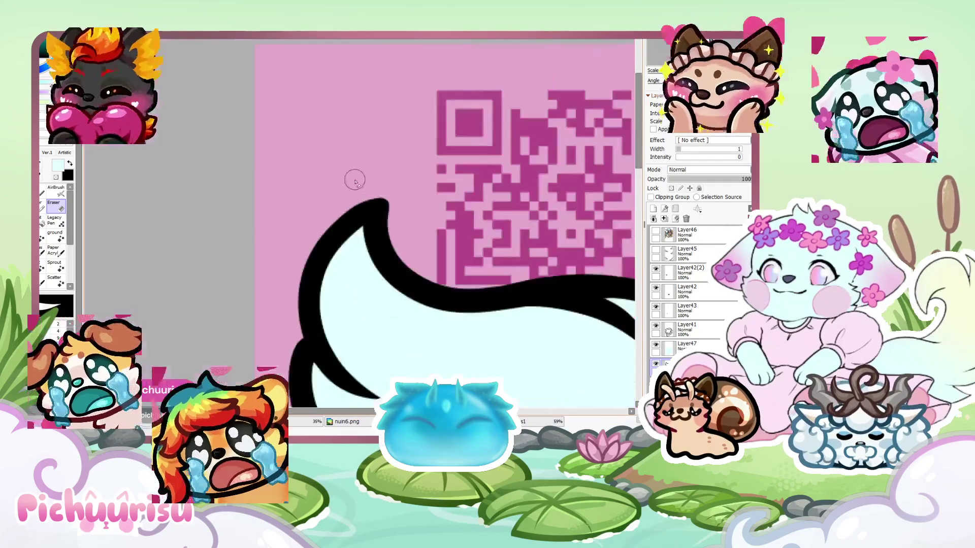
pyautogui.scroll(3, 370, 231)
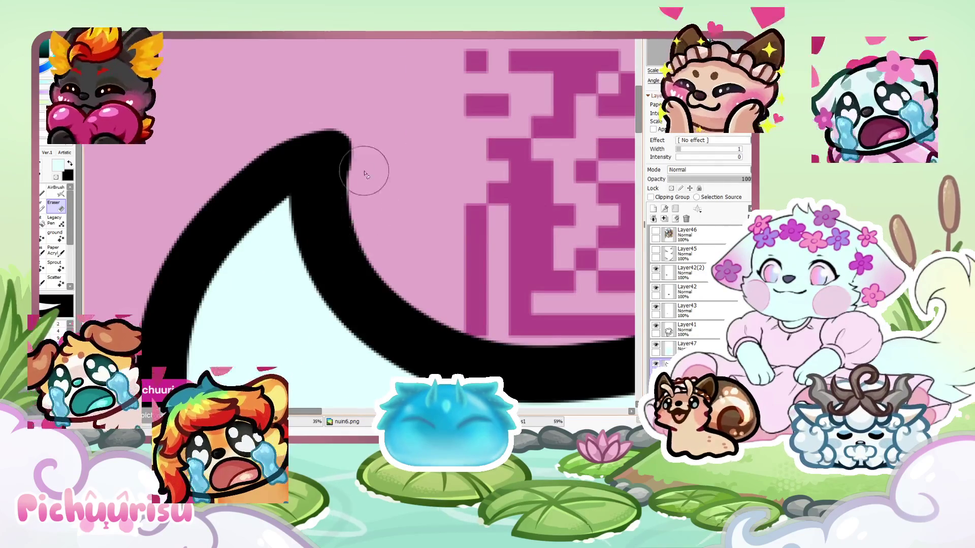
pyautogui.scroll(-5, 257, 215)
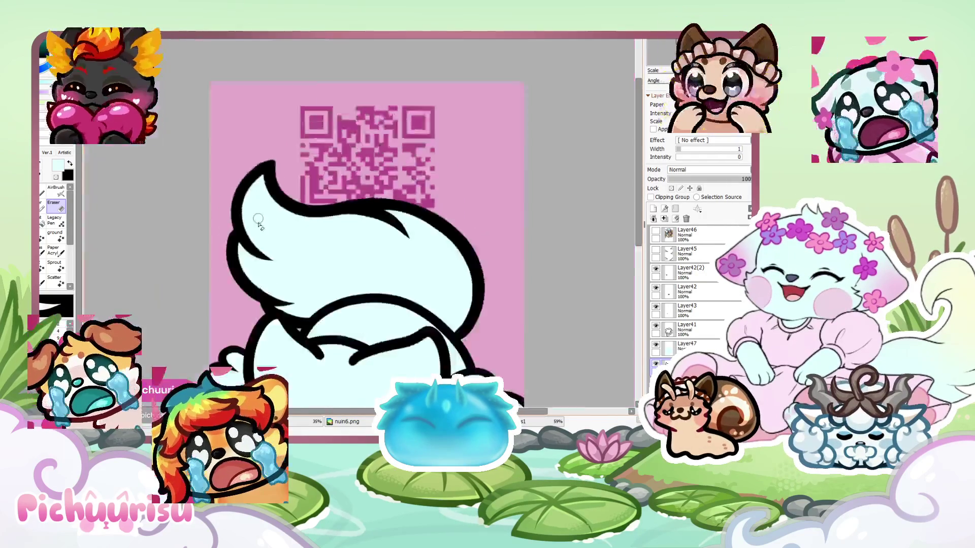
# Show the Layer46 reference picture briefly, then hide it again
pyautogui.scroll(1, 329, 331)
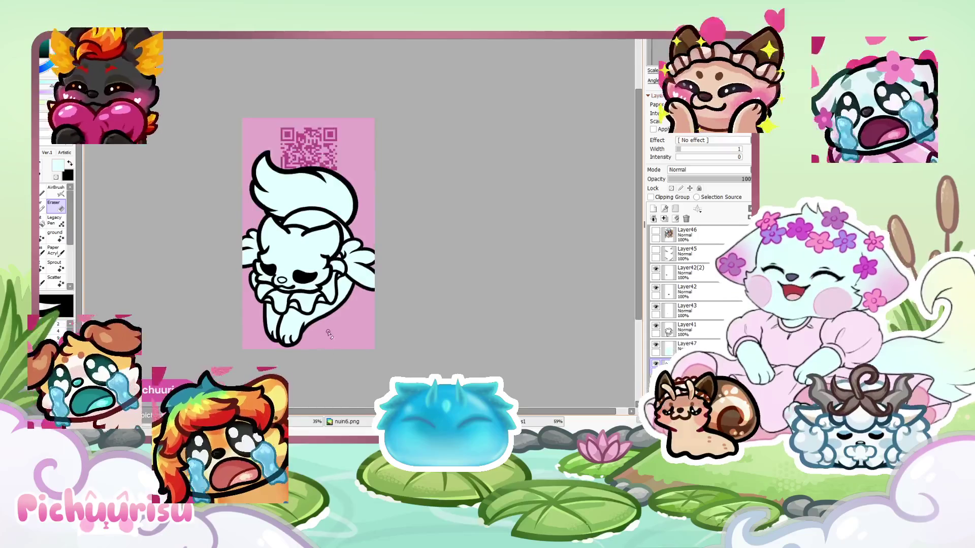
pyautogui.scroll(1, 608, 307)
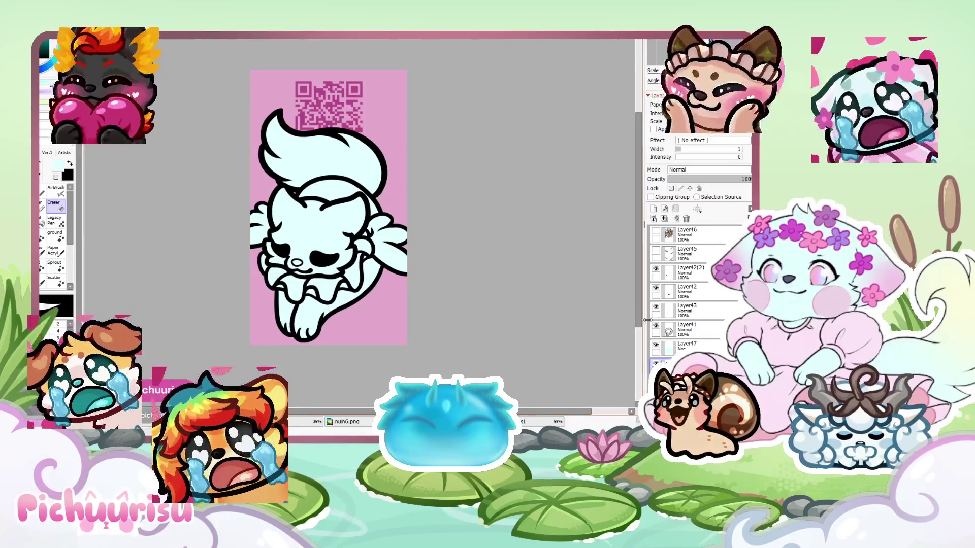
pyautogui.click(655, 231)
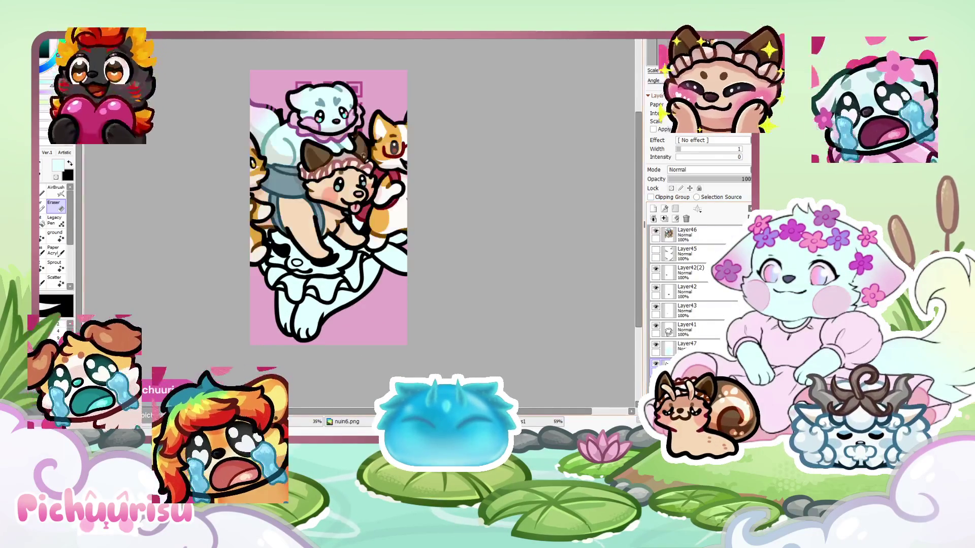
pyautogui.scroll(3, 309, 87)
pyautogui.scroll(-3, 310, 87)
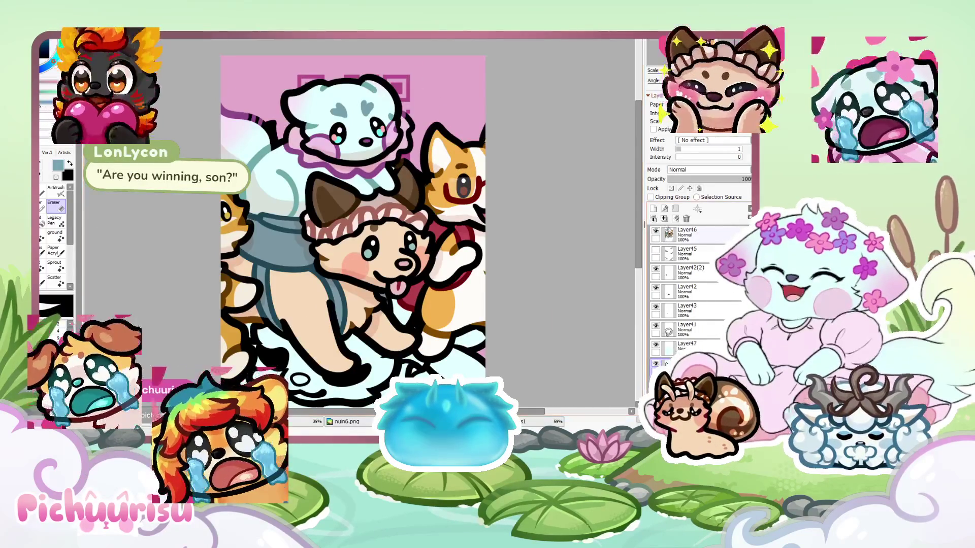
pyautogui.click(655, 232)
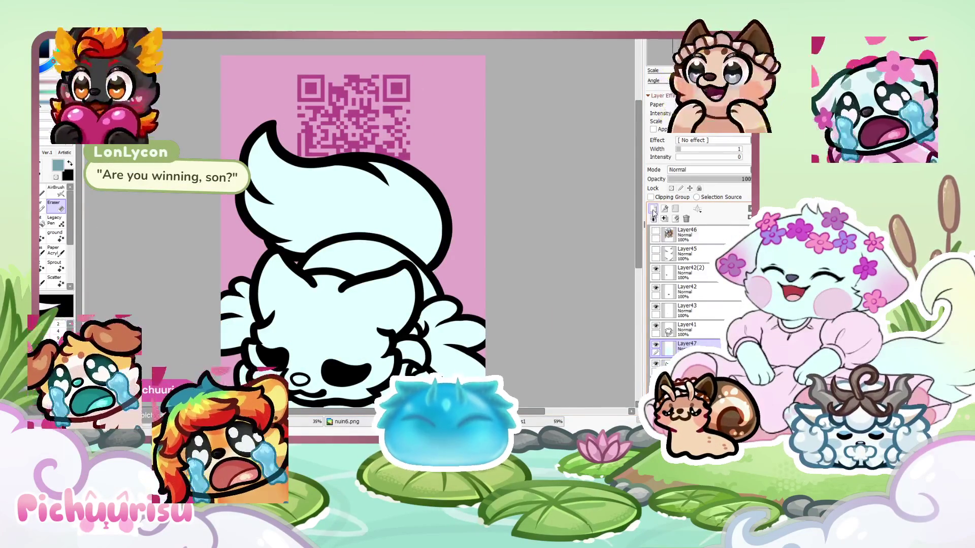
# Add a new empty layer, Layer50
pyautogui.click(653, 209)
pyautogui.scroll(2, 355, 211)
pyautogui.scroll(-2, 304, 254)
pyautogui.scroll(4, 256, 344)
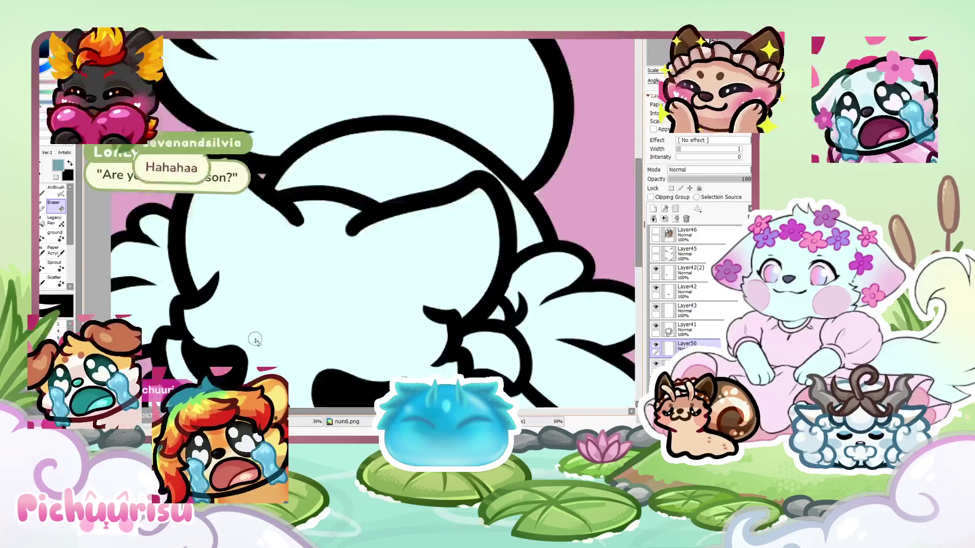
# Paint a blue-grey heart on the cheek, clearing and redrawing it in one stroke
pyautogui.scroll(3, 257, 344)
pyautogui.moveTo(256, 350)
pyautogui.mouseDown()
pyautogui.moveTo(193, 269)
pyautogui.moveTo(173, 315)
pyautogui.moveTo(244, 254)
pyautogui.moveTo(225, 326)
pyautogui.mouseUp()
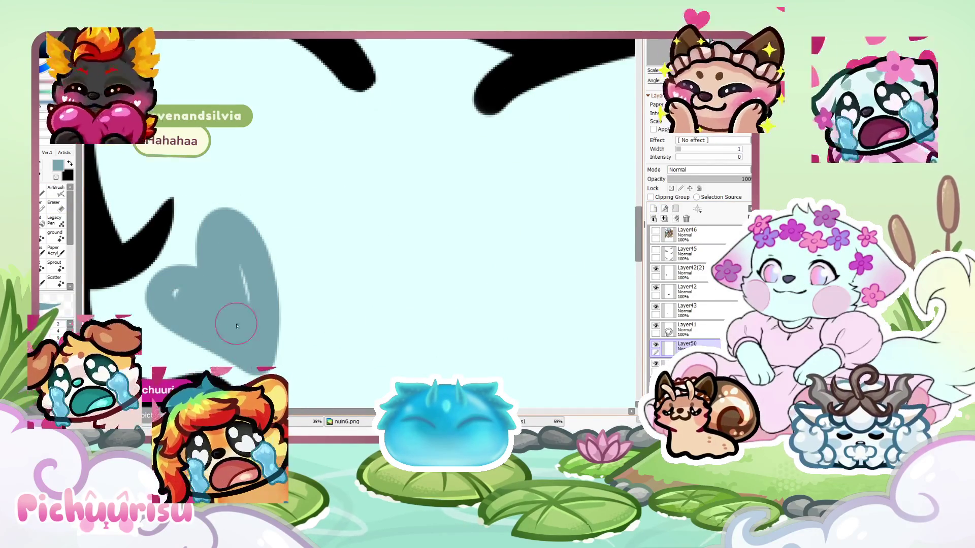
pyautogui.scroll(-5, 243, 271)
pyautogui.scroll(3, 226, 260)
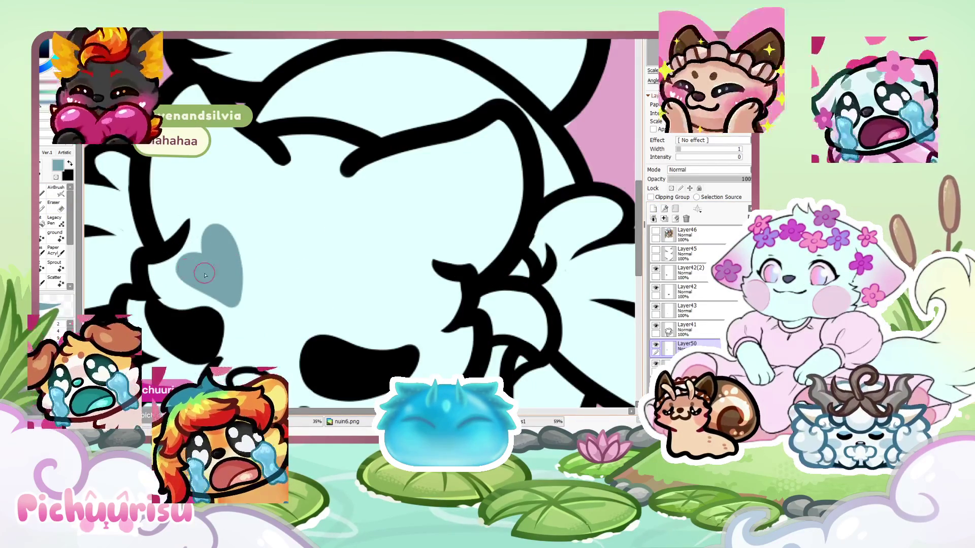
pyautogui.scroll(-5, 280, 237)
pyautogui.scroll(5, 234, 265)
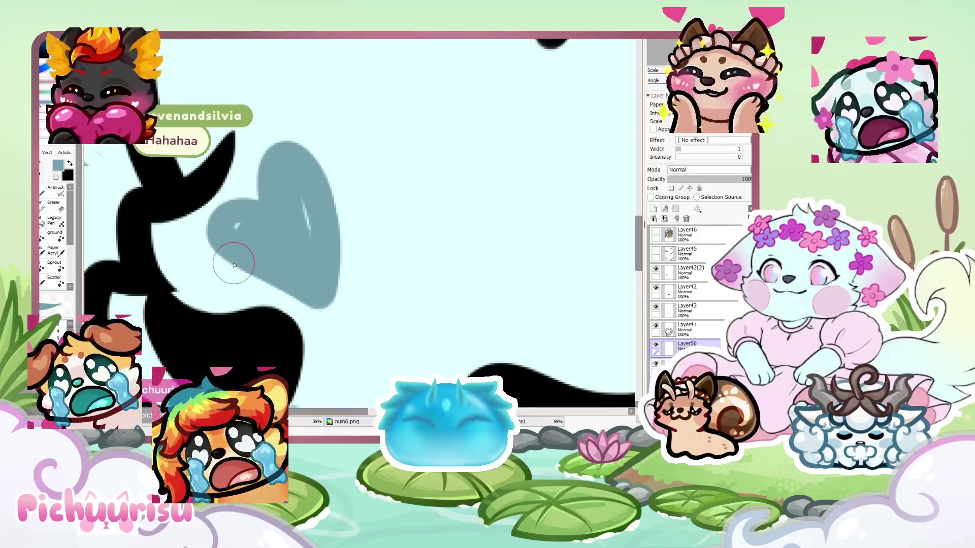
pyautogui.press('Delete')
pyautogui.moveTo(321, 274)
pyautogui.mouseDown()
pyautogui.moveTo(322, 170)
pyautogui.moveTo(251, 196)
pyautogui.moveTo(314, 290)
pyautogui.moveTo(288, 243)
pyautogui.mouseUp()
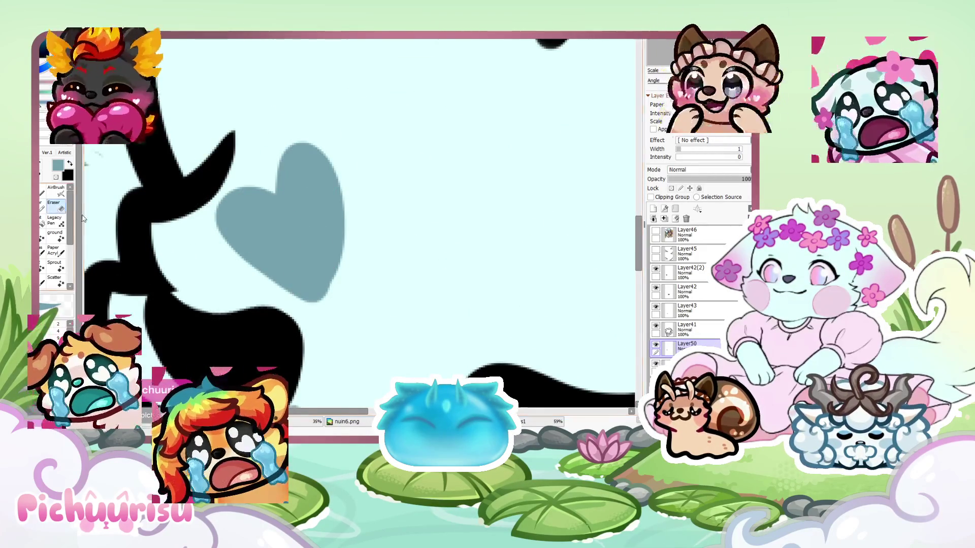
# Tidy the heart with the Eraser and scale it down slightly
pyautogui.click(61, 209)
pyautogui.scroll(2, 224, 251)
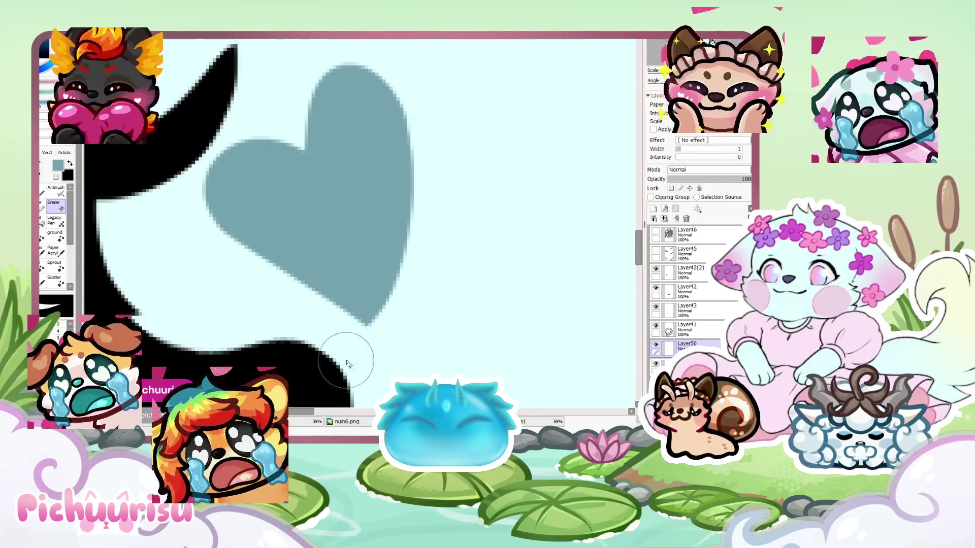
pyautogui.scroll(-5, 292, 249)
pyautogui.scroll(5, 294, 269)
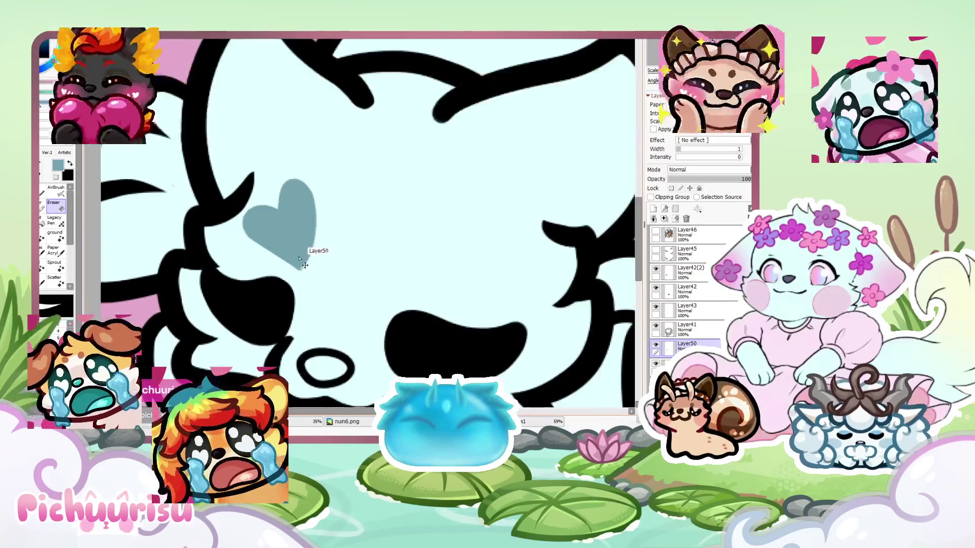
pyautogui.hotkey('ctrl', 't')
pyautogui.moveTo(320, 174); pyautogui.dragTo(303, 194)
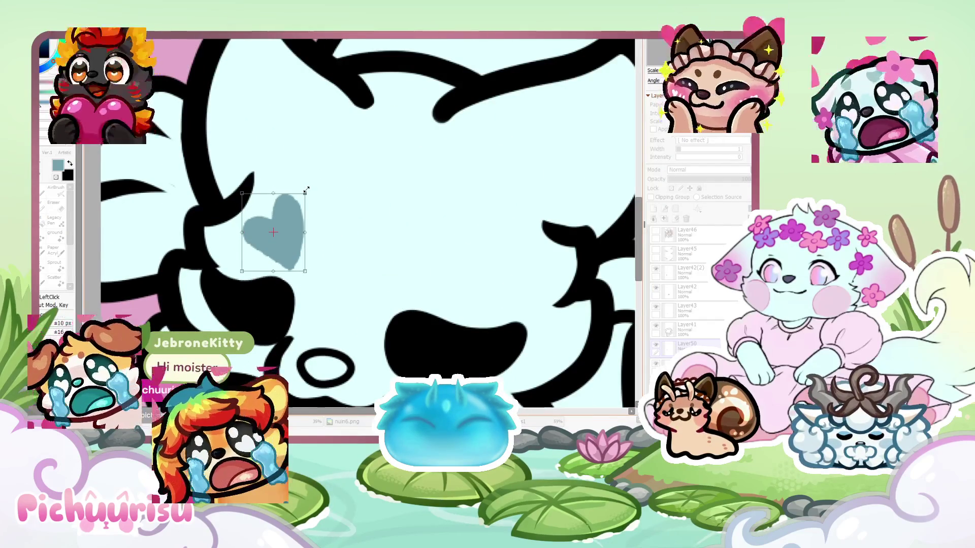
# Confirm the heart's size, duplicate it and place the copy tilted on the other cheek
pyautogui.press('Return')
pyautogui.scroll(-1, 303, 194)
pyautogui.press('e')
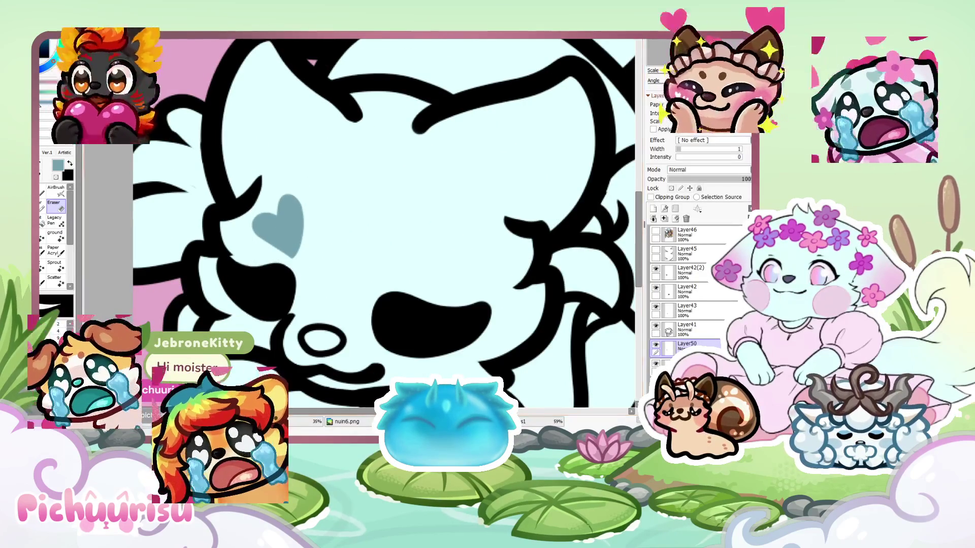
pyautogui.hotkey('ctrl', 'j')
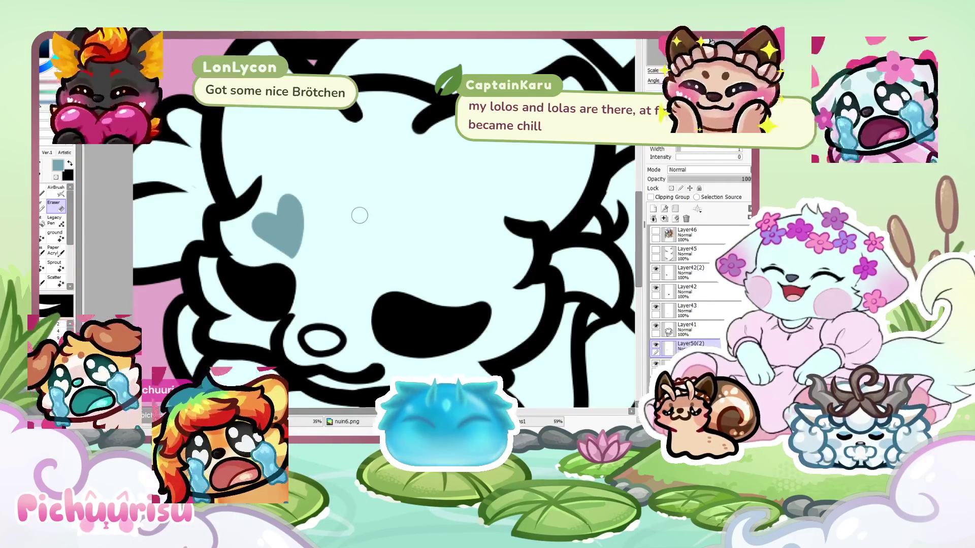
pyautogui.press('g')
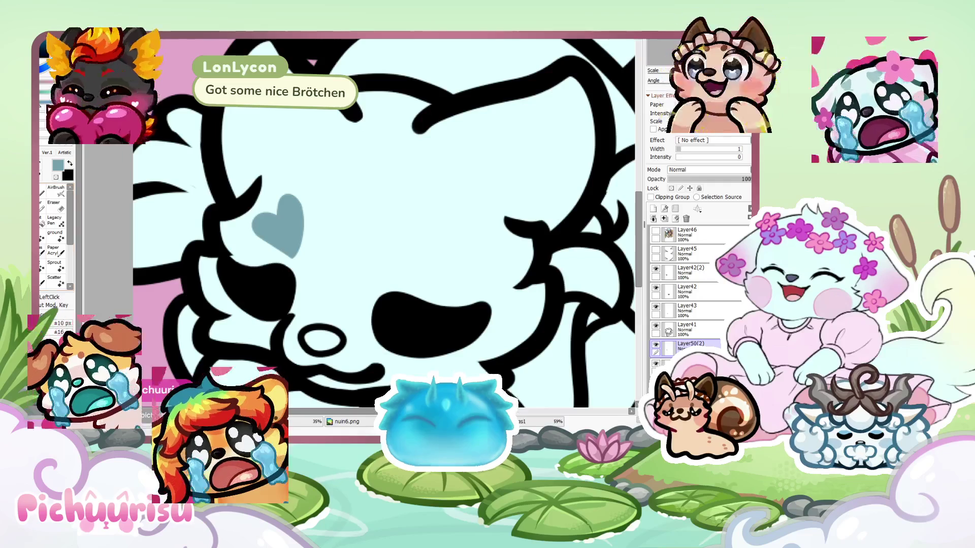
pyautogui.hotkey('ctrl', 't')
pyautogui.moveTo(253, 227)
pyautogui.mouseDown()
pyautogui.moveTo(409, 250)
pyautogui.moveTo(392, 242)
pyautogui.moveTo(396, 271)
pyautogui.mouseUp()
pyautogui.hotkey('ctrl', 'z')
pyautogui.moveTo(461, 231)
pyautogui.mouseDown()
pyautogui.moveTo(464, 250)
pyautogui.moveTo(409, 244)
pyautogui.moveTo(417, 247)
pyautogui.mouseUp()
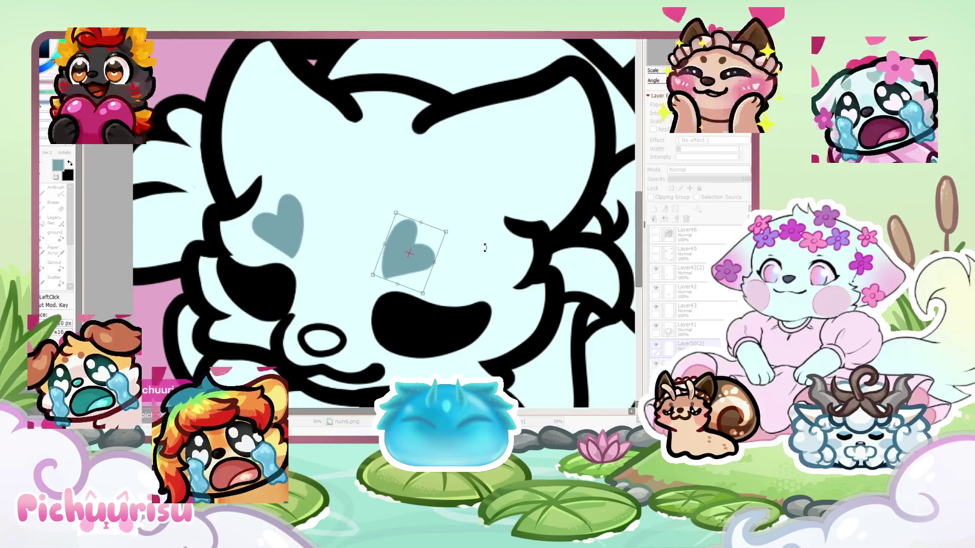
pyautogui.press('Return')
# Enlarge the right cheek heart slightly with Free Transform
pyautogui.scroll(-3, 521, 250)
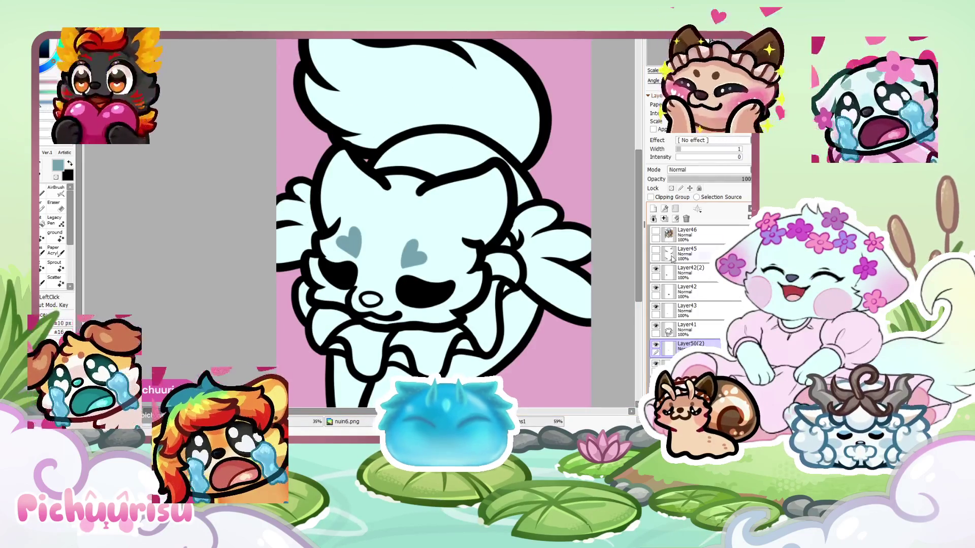
pyautogui.scroll(3, 295, 247)
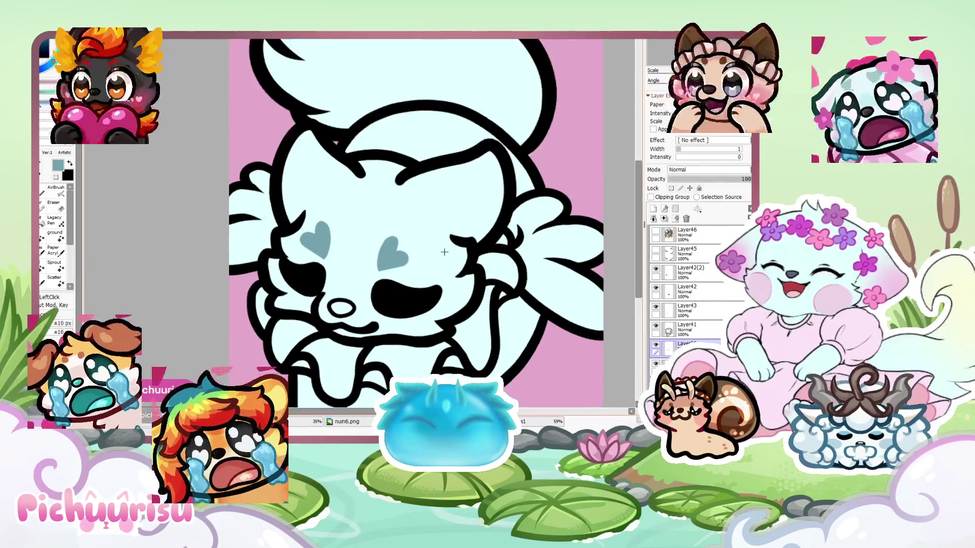
pyautogui.scroll(1, 422, 275)
pyautogui.hotkey('ctrl', 't')
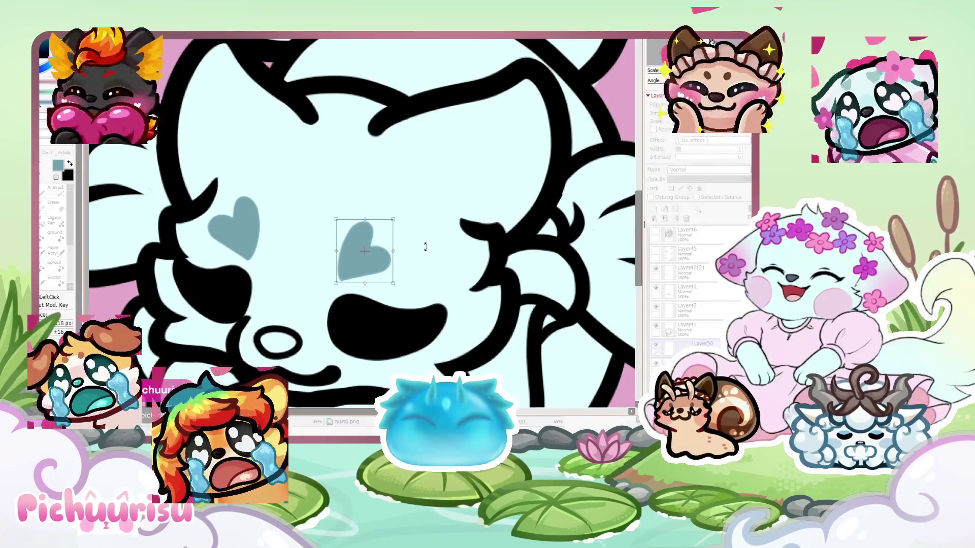
pyautogui.moveTo(400, 218); pyautogui.dragTo(405, 215)
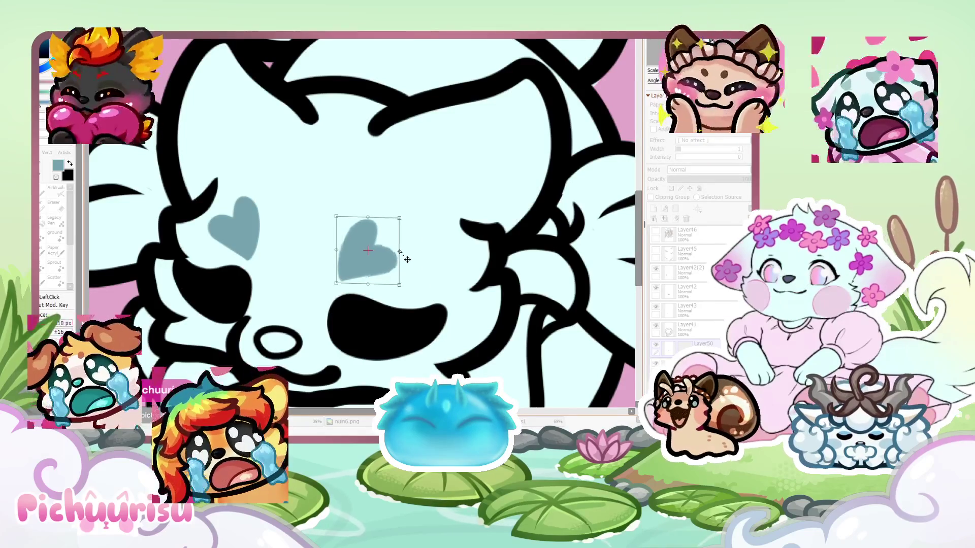
pyautogui.press('Return')
pyautogui.scroll(-2, 409, 254)
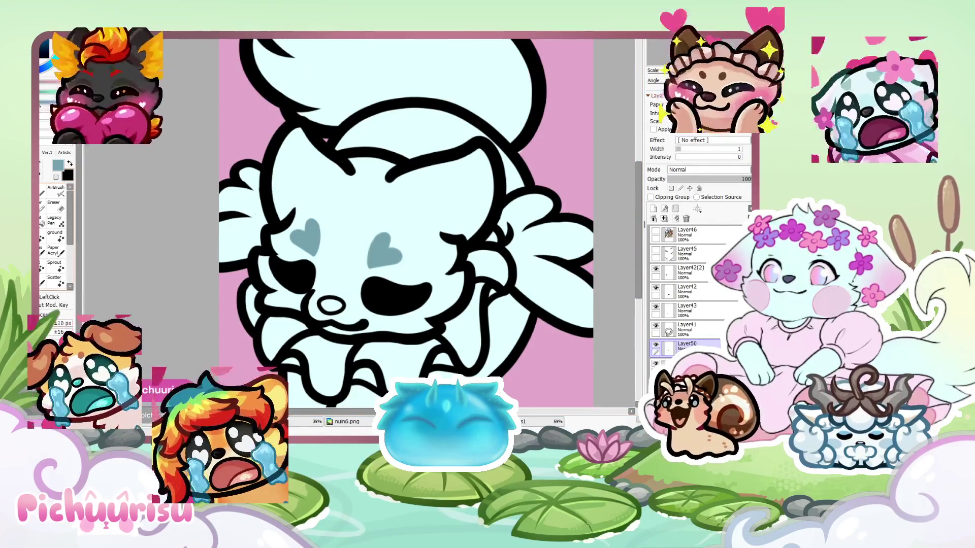
pyautogui.press('b')
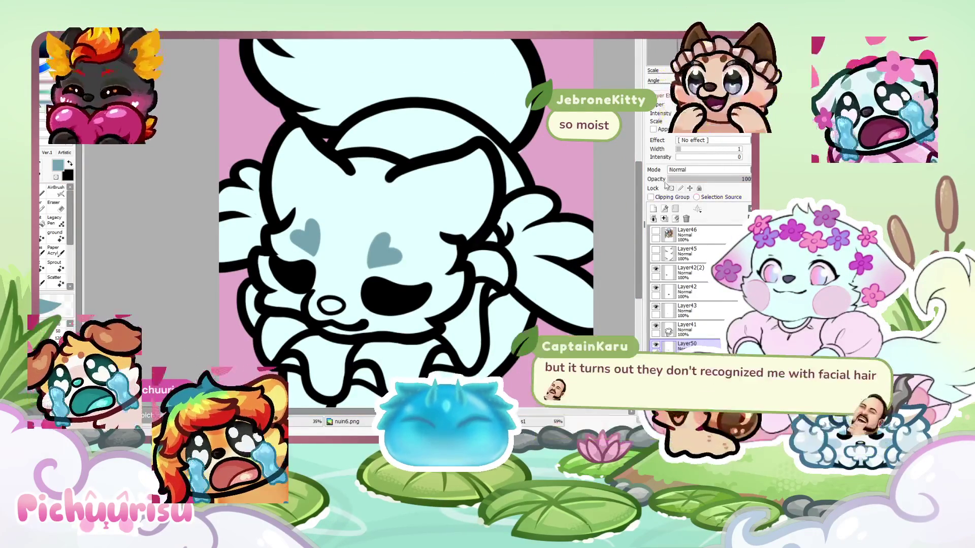
# Scale the left cheek heart up slightly with Free Transform
pyautogui.scroll(-1, 333, 237)
pyautogui.scroll(4, 333, 237)
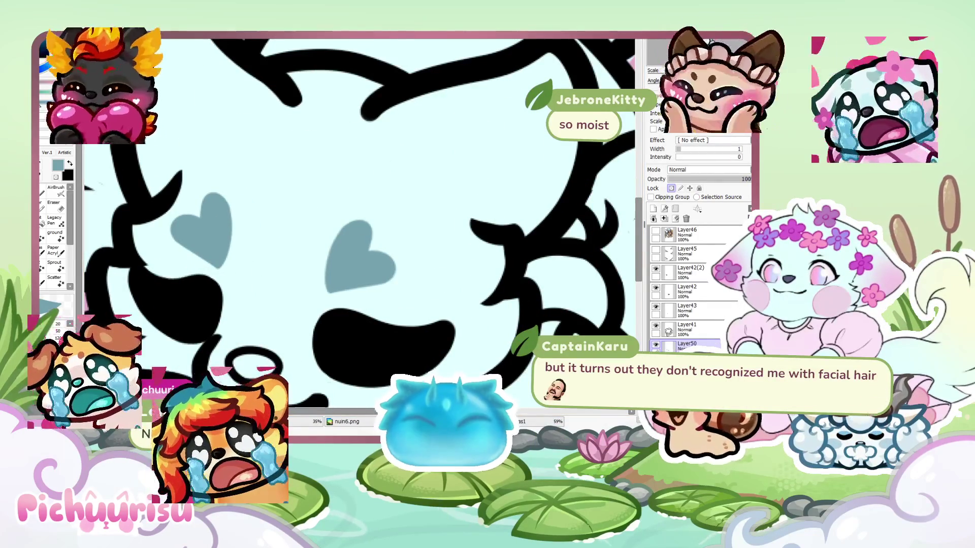
pyautogui.scroll(-1, 379, 130)
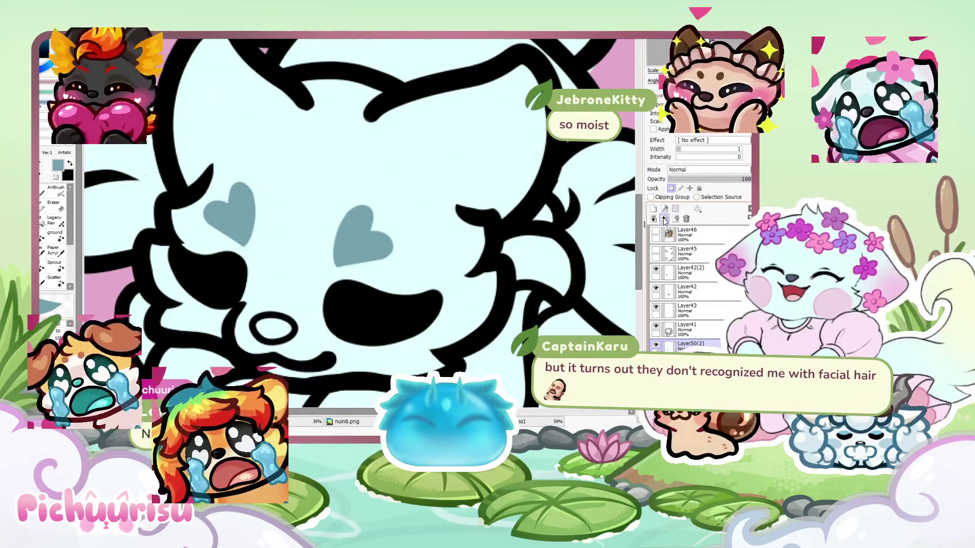
pyautogui.scroll(-3, 355, 223)
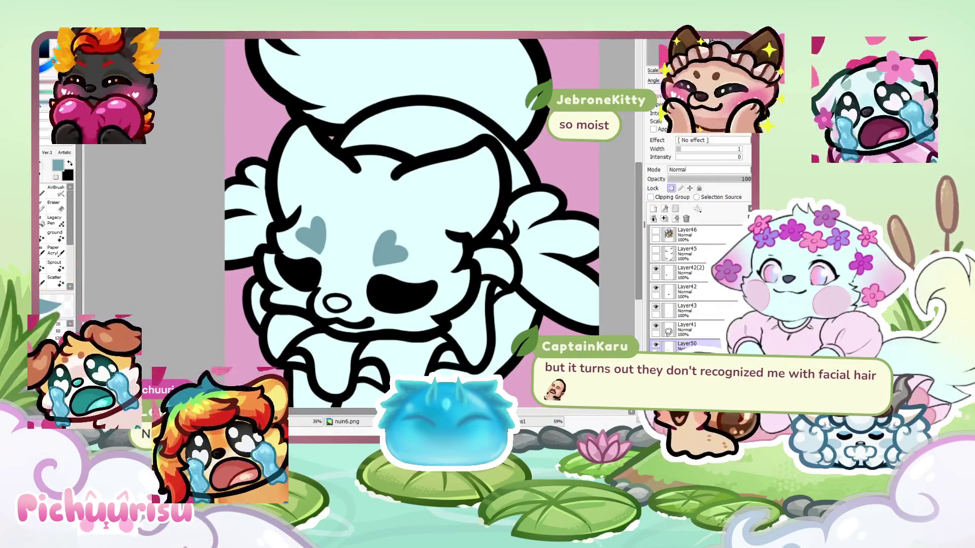
pyautogui.scroll(3, 312, 236)
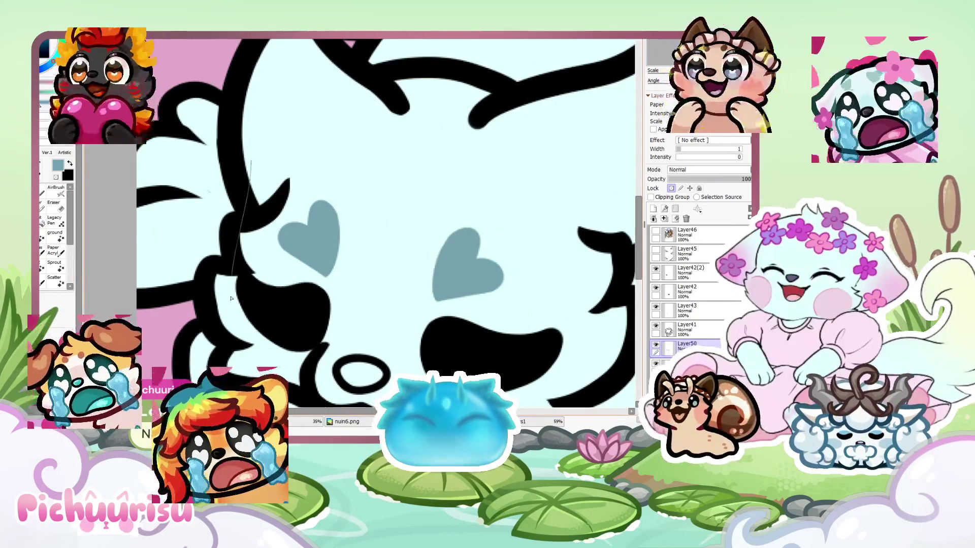
pyautogui.hotkey('ctrl', 't')
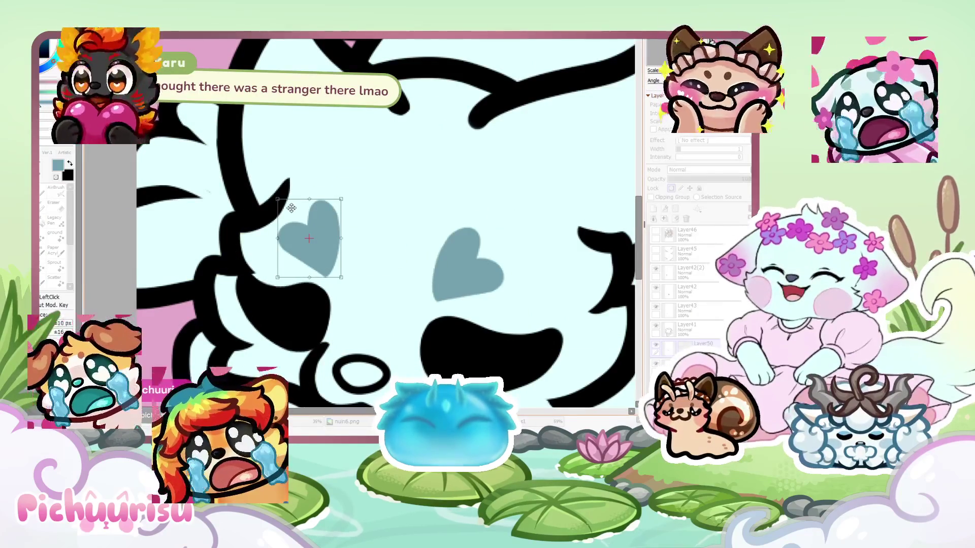
pyautogui.press('Return')
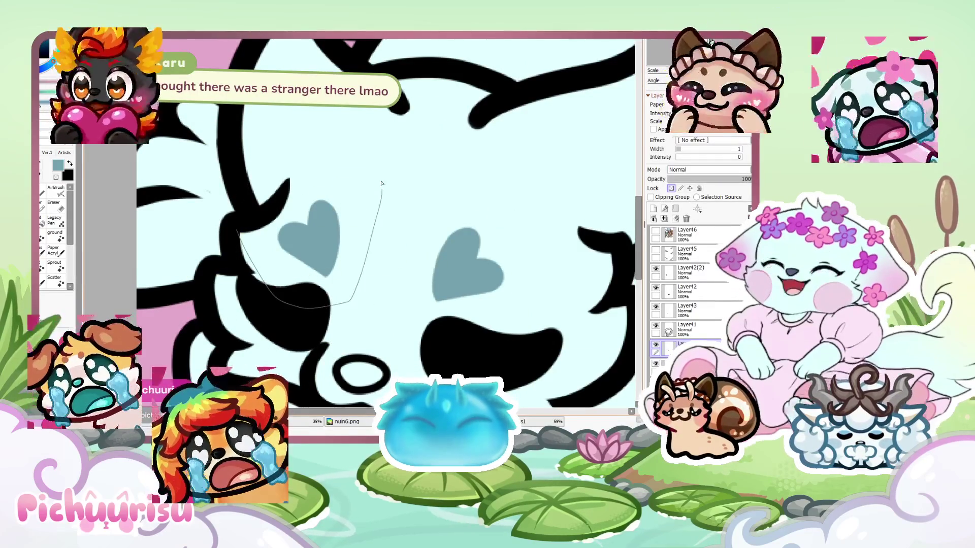
pyautogui.hotkey('ctrl', 't')
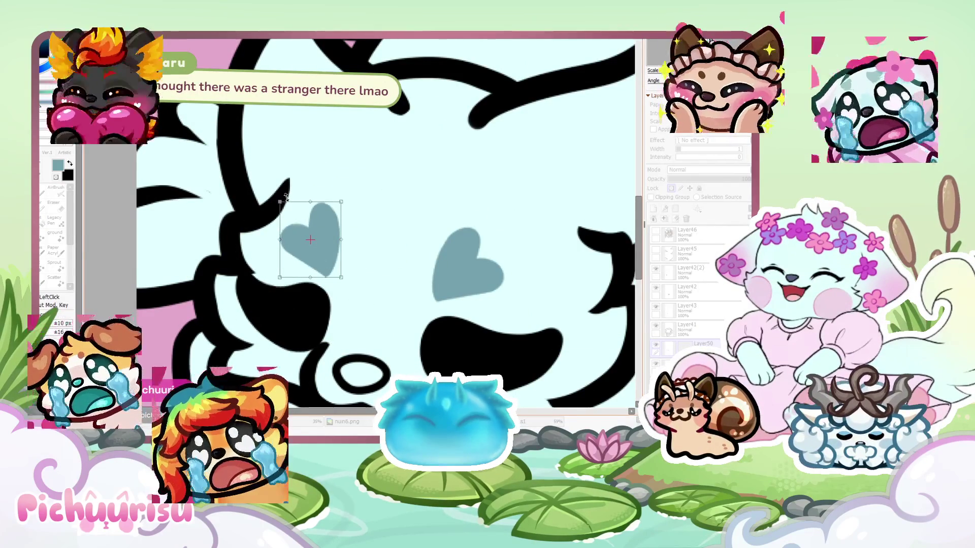
pyautogui.moveTo(280, 202); pyautogui.dragTo(290, 208)
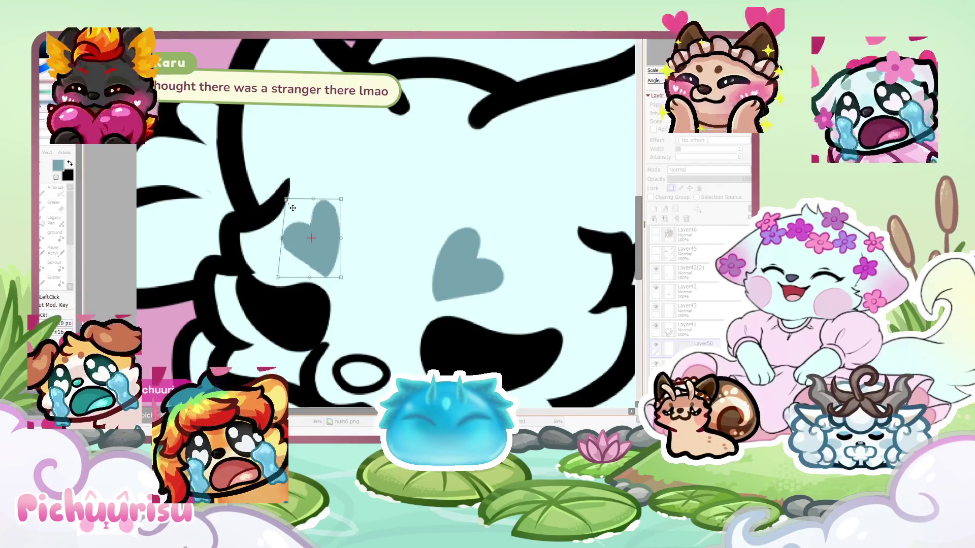
pyautogui.press('Return')
# Switch to the Layer41 line art layer with the Eraser
pyautogui.scroll(-2, 292, 208)
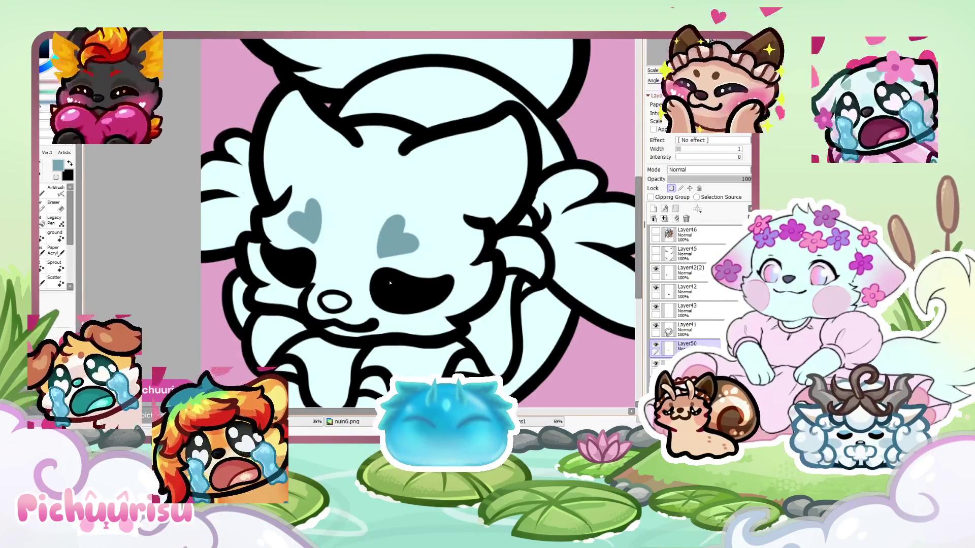
pyautogui.scroll(5, 269, 222)
pyautogui.keyDown('ctrl'); pyautogui.click(277, 139); pyautogui.keyUp('ctrl')
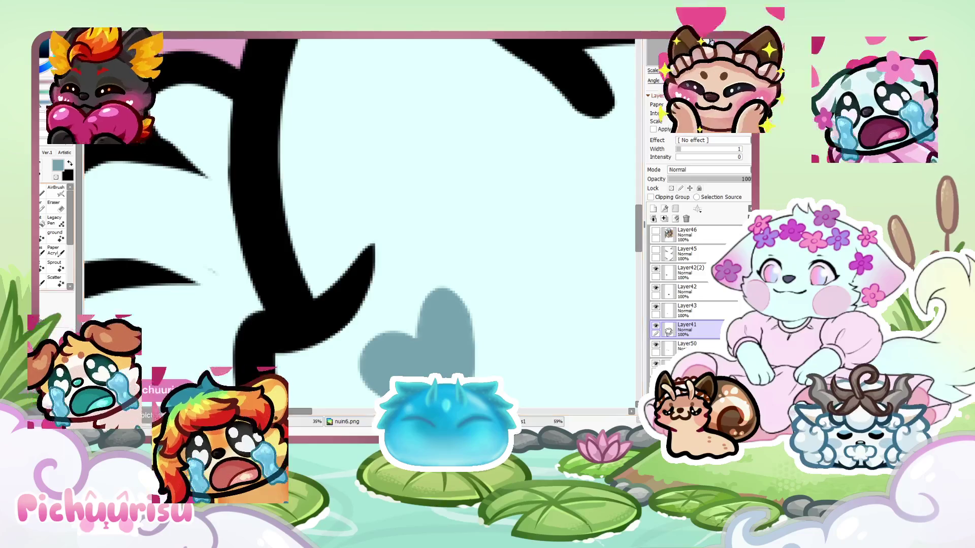
pyautogui.press('e')
pyautogui.scroll(-2, 203, 259)
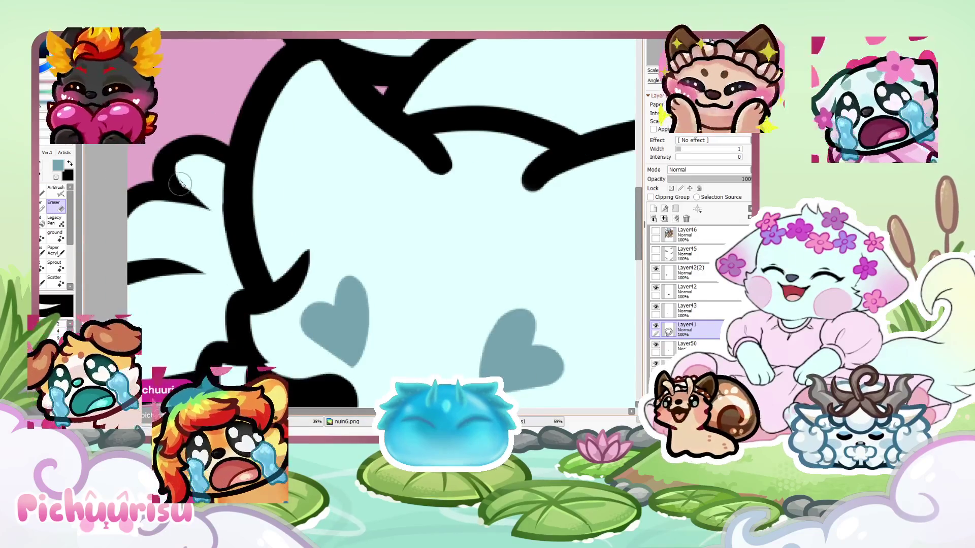
pyautogui.scroll(3, 183, 196)
pyautogui.scroll(-5, 254, 269)
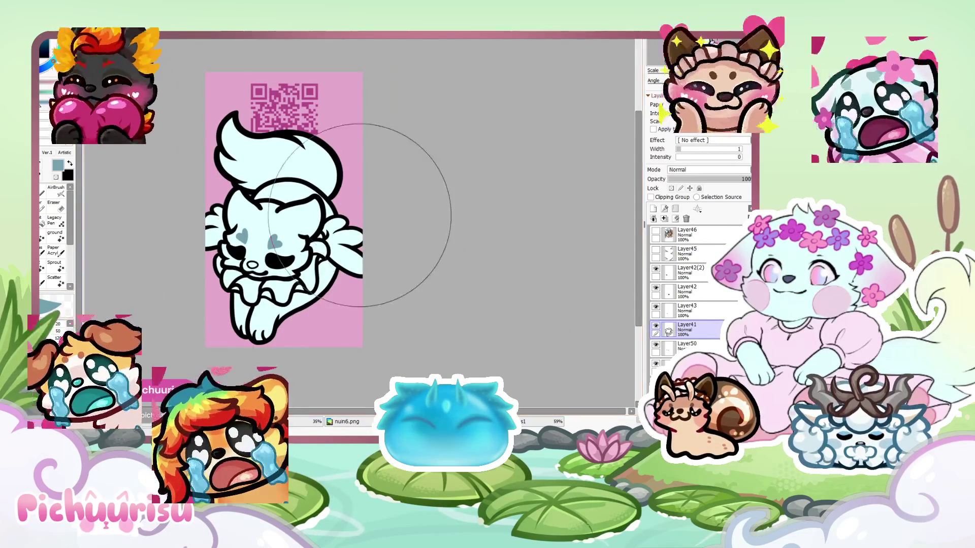
# Briefly show the Layer46 dog artwork, then hide it again
pyautogui.click(655, 232)
pyautogui.scroll(3, 267, 141)
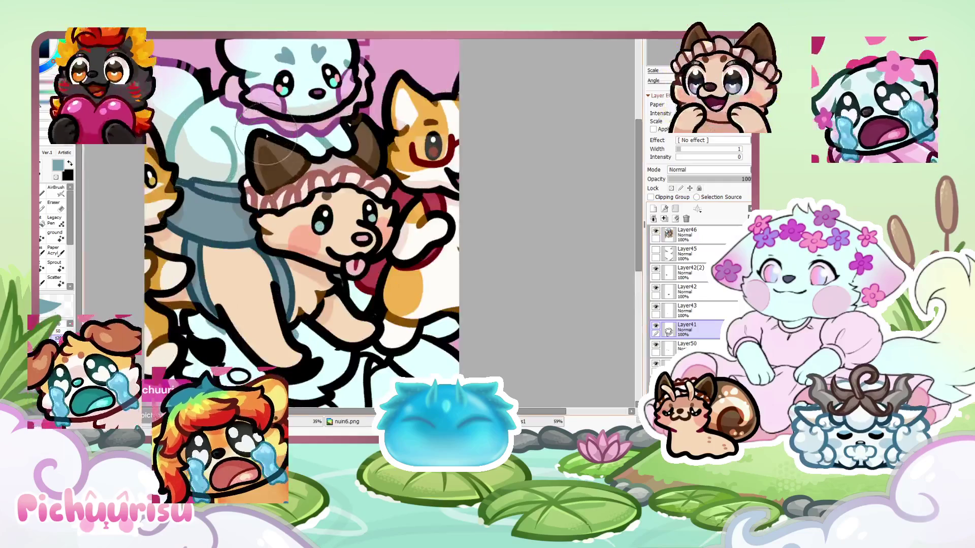
pyautogui.scroll(-3, 335, 108)
pyautogui.click(655, 232)
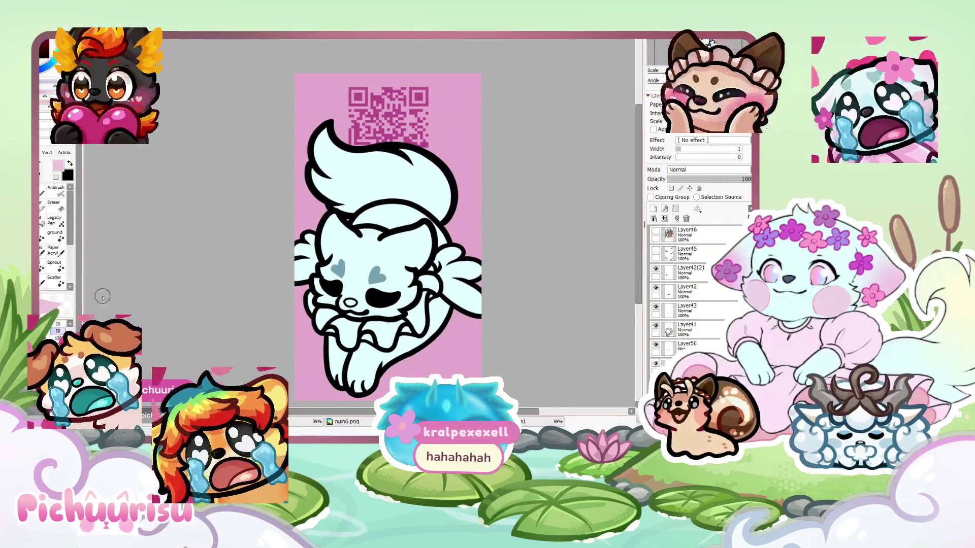
pyautogui.scroll(3, 328, 345)
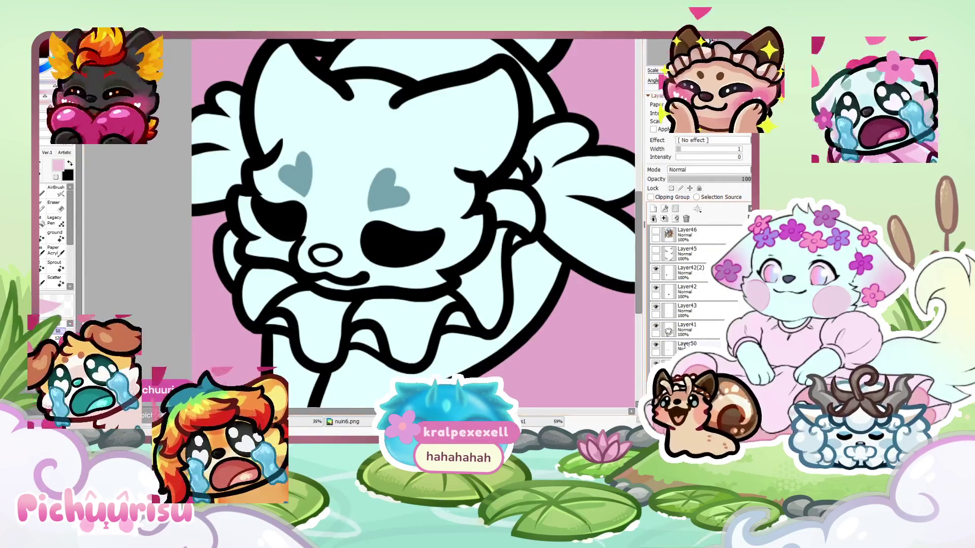
# Paint pink blush on the cheek and fill the ruffle collar pink
pyautogui.moveTo(309, 297)
pyautogui.mouseDown()
pyautogui.moveTo(264, 287)
pyautogui.moveTo(249, 297)
pyautogui.moveTo(249, 269)
pyautogui.mouseUp()
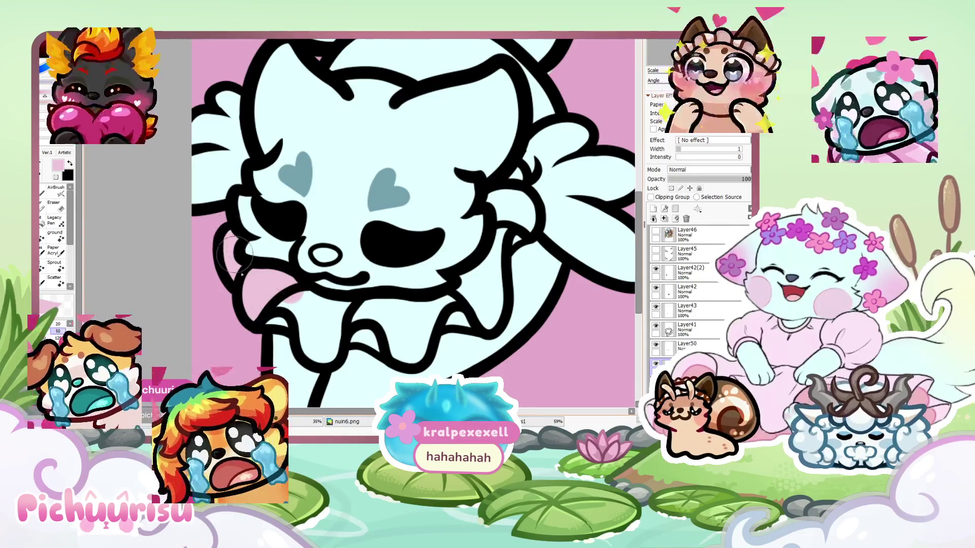
pyautogui.moveTo(279, 302)
pyautogui.mouseDown()
pyautogui.moveTo(345, 325)
pyautogui.moveTo(315, 355)
pyautogui.moveTo(358, 314)
pyautogui.moveTo(434, 311)
pyautogui.moveTo(366, 330)
pyautogui.moveTo(411, 315)
pyautogui.mouseUp()
pyautogui.moveTo(482, 310)
pyautogui.mouseDown()
pyautogui.moveTo(468, 294)
pyautogui.moveTo(518, 214)
pyautogui.moveTo(508, 212)
pyautogui.mouseUp()
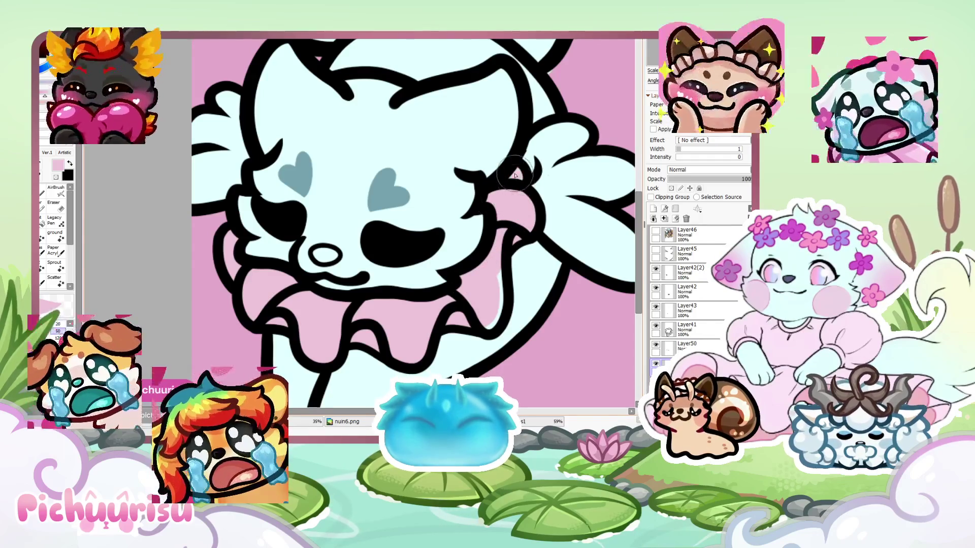
pyautogui.scroll(-5, 311, 287)
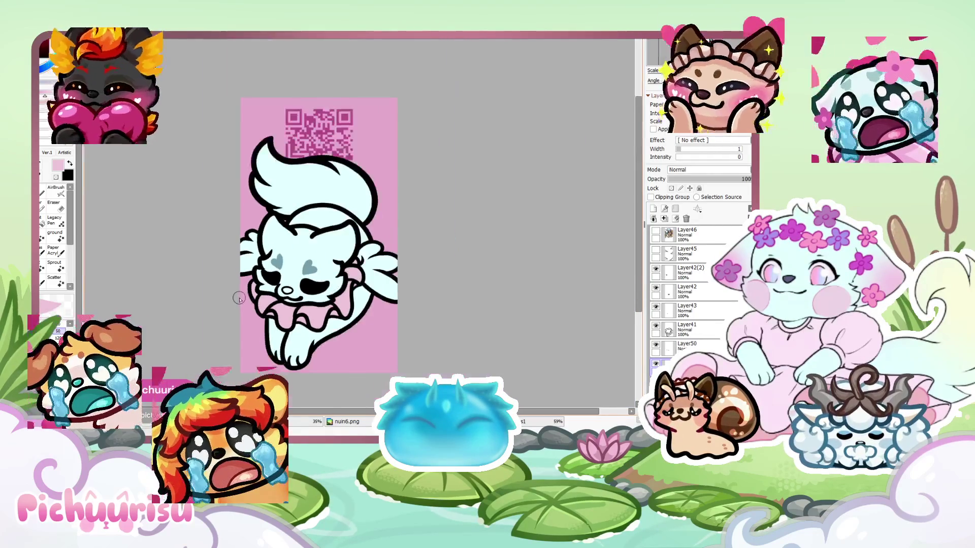
# Return to the pink QR-code card and fill the inside of the nose dark purple
pyautogui.scroll(3, 252, 284)
pyautogui.scroll(-2, 252, 283)
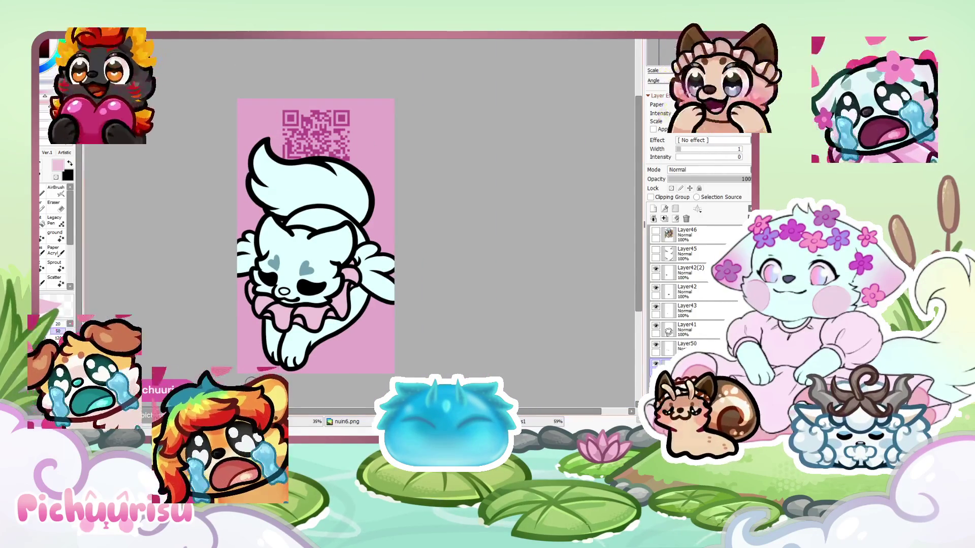
pyautogui.hotkey('ctrl', 'Tab')
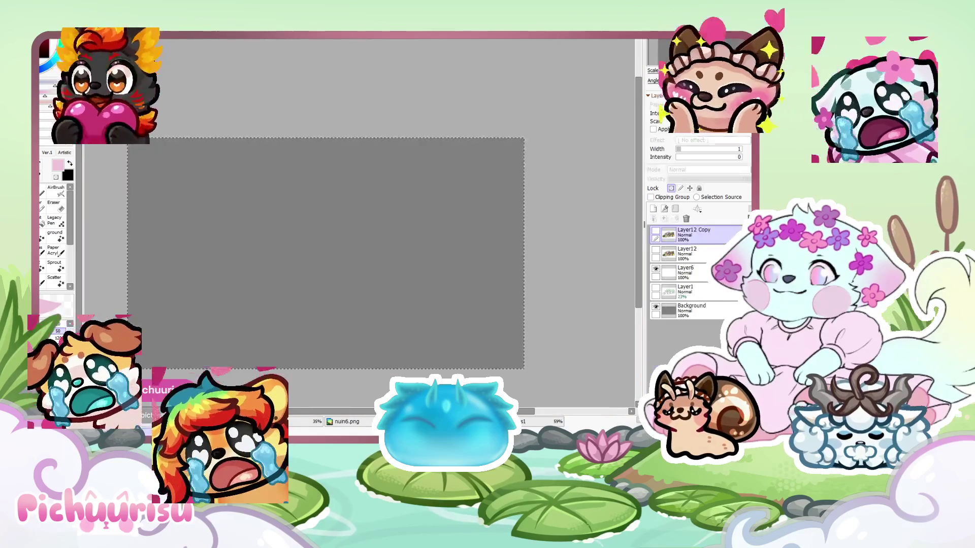
pyautogui.hotkey('ctrl', 'Tab')
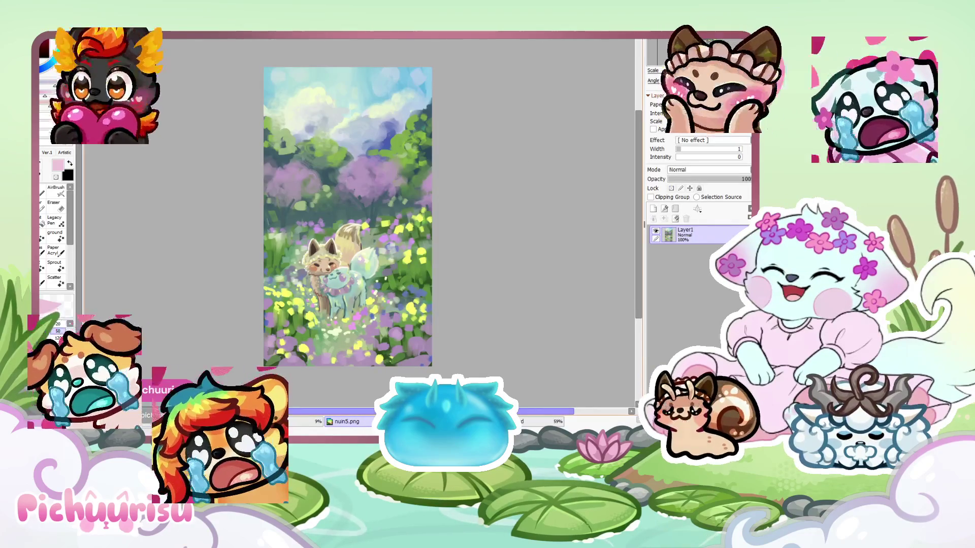
pyautogui.hotkey('ctrl', 'Tab')
pyautogui.hotkey('ctrl', 'Tab')
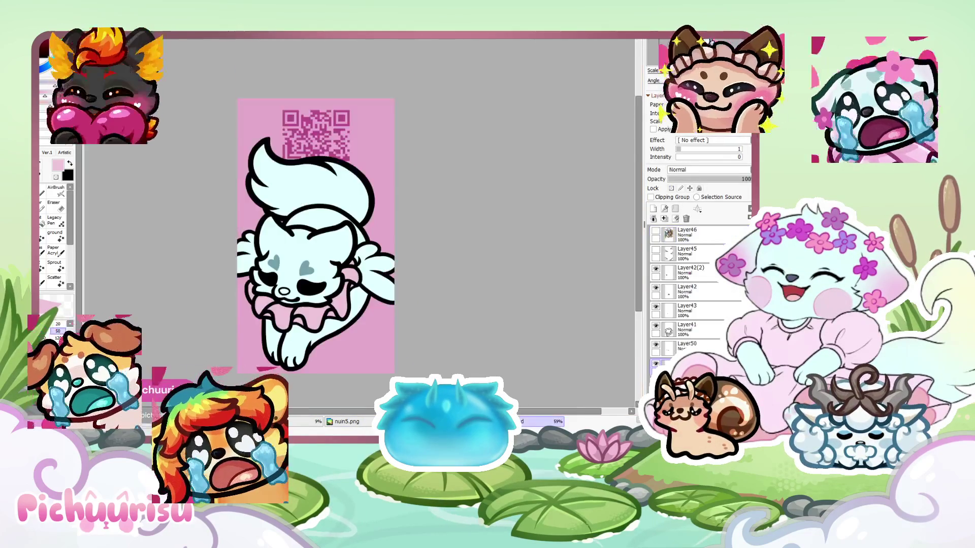
pyautogui.scroll(6, 215, 214)
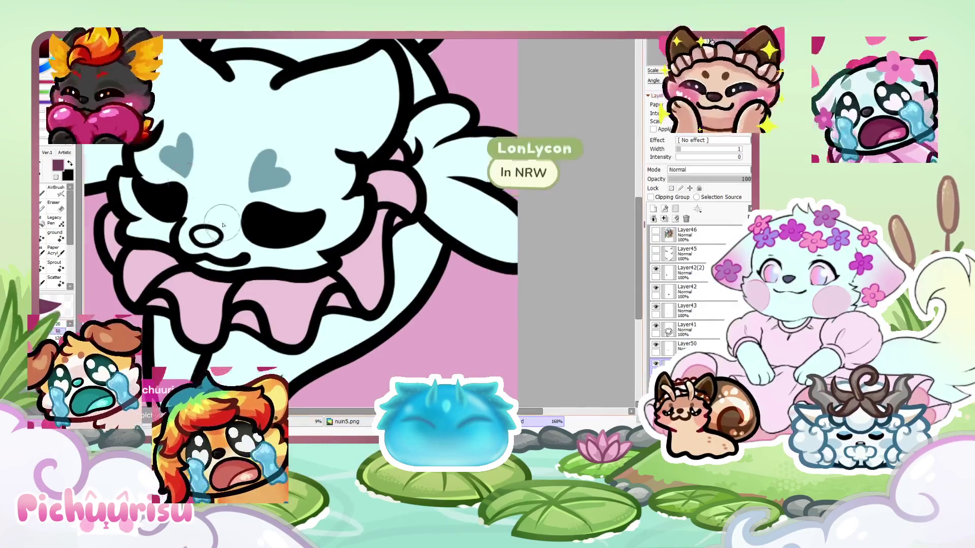
pyautogui.scroll(3, 215, 215)
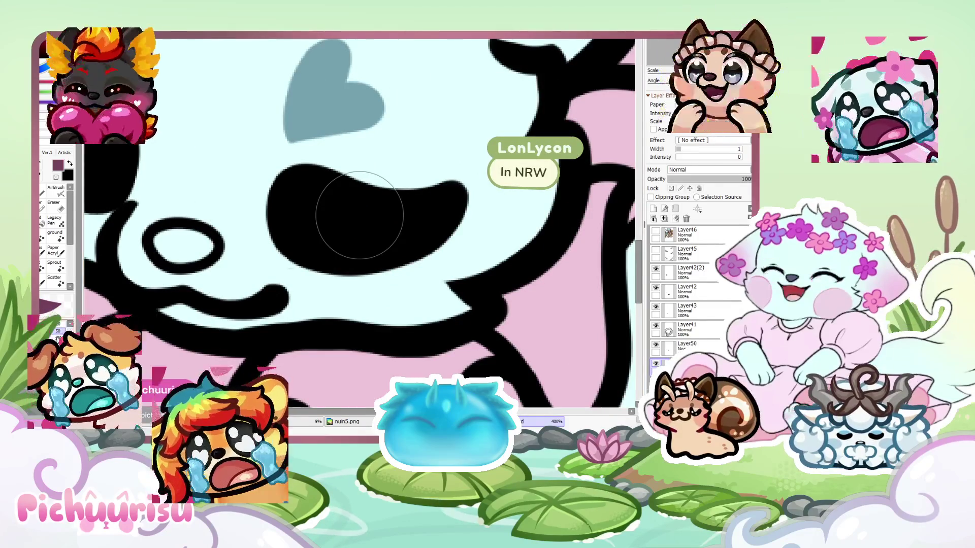
pyautogui.scroll(1, 170, 246)
pyautogui.moveTo(168, 239); pyautogui.dragTo(193, 249)
# Paste the multi-character image onto Layer46, then hide that layer
pyautogui.scroll(-3, 193, 249)
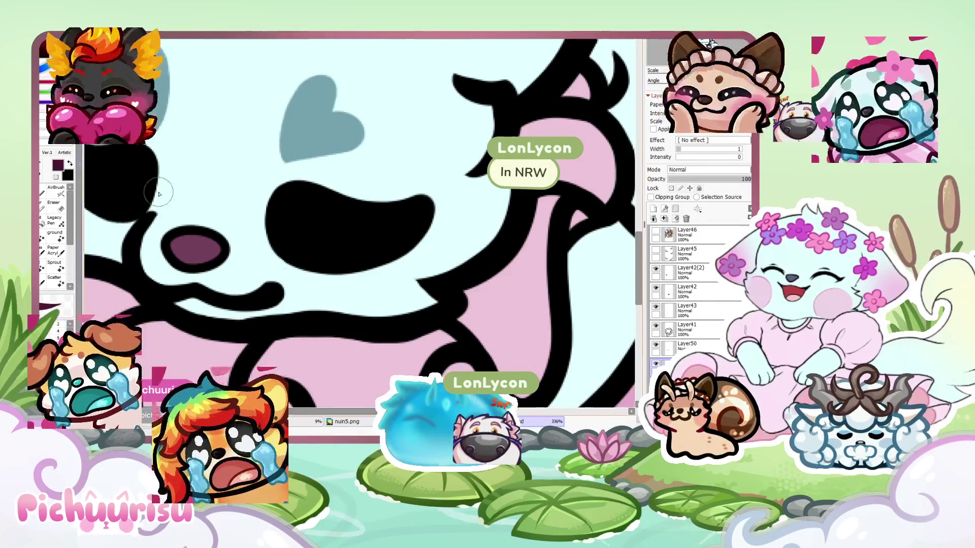
pyautogui.scroll(2, 174, 265)
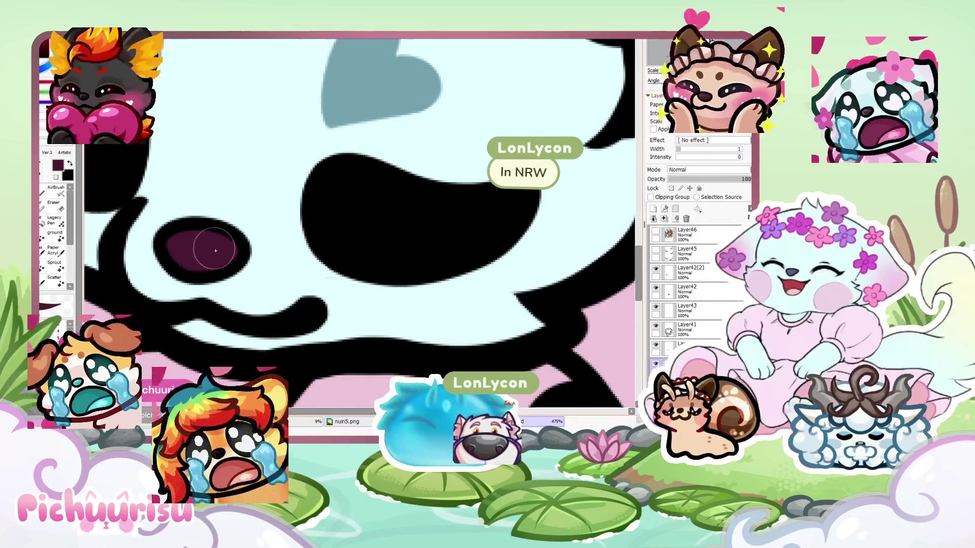
pyautogui.scroll(-6, 203, 246)
pyautogui.scroll(1, 335, 244)
pyautogui.hscroll(1, 335, 244)
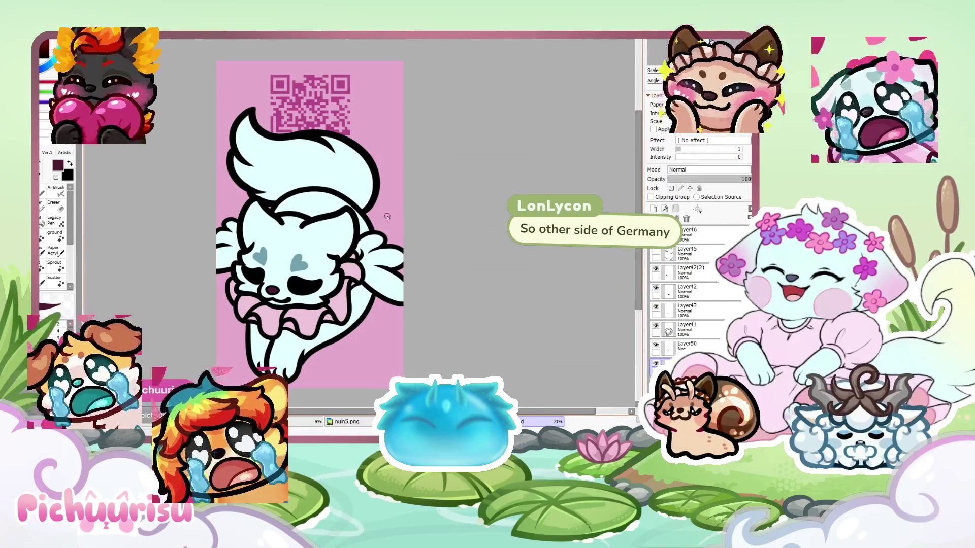
pyautogui.scroll(2, 386, 217)
pyautogui.scroll(-2, 386, 217)
pyautogui.scroll(2, 387, 216)
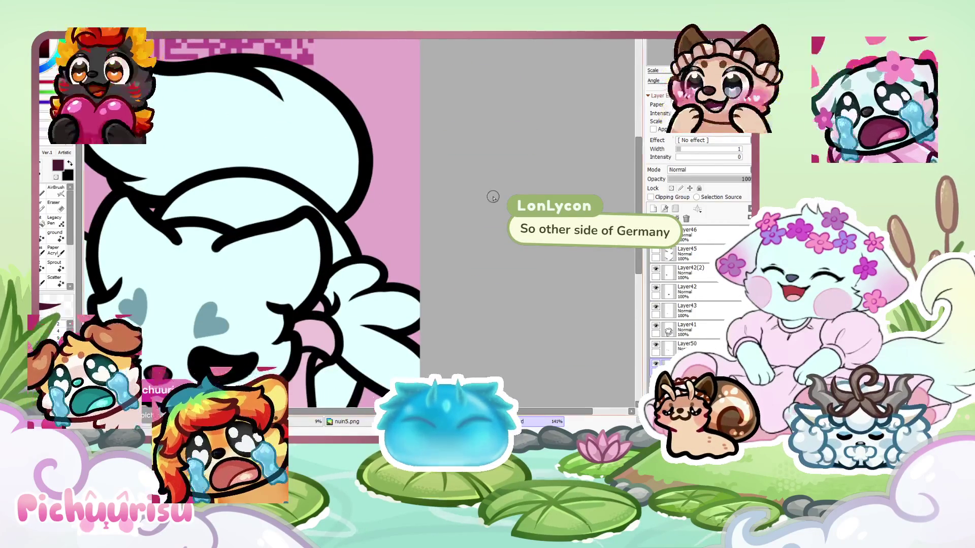
pyautogui.scroll(1, 495, 196)
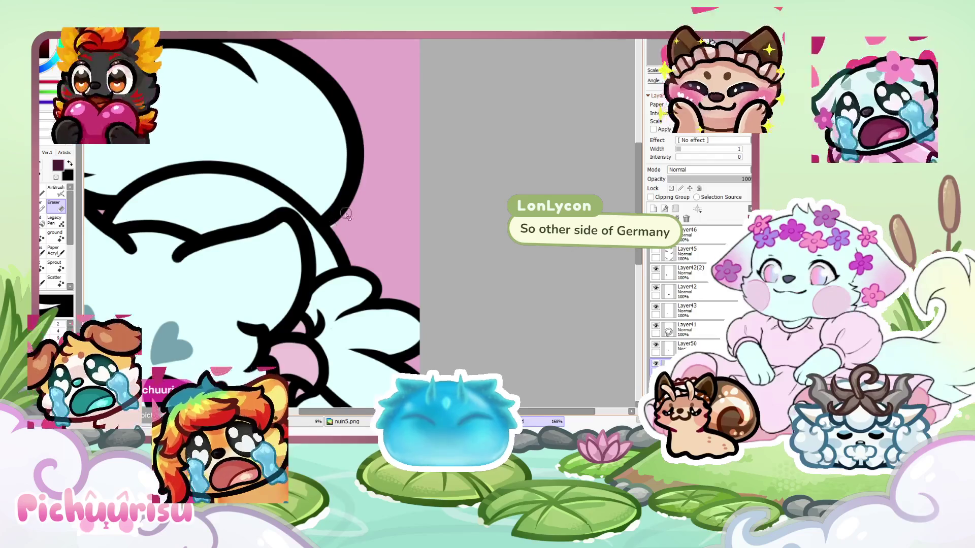
pyautogui.scroll(-4, 352, 202)
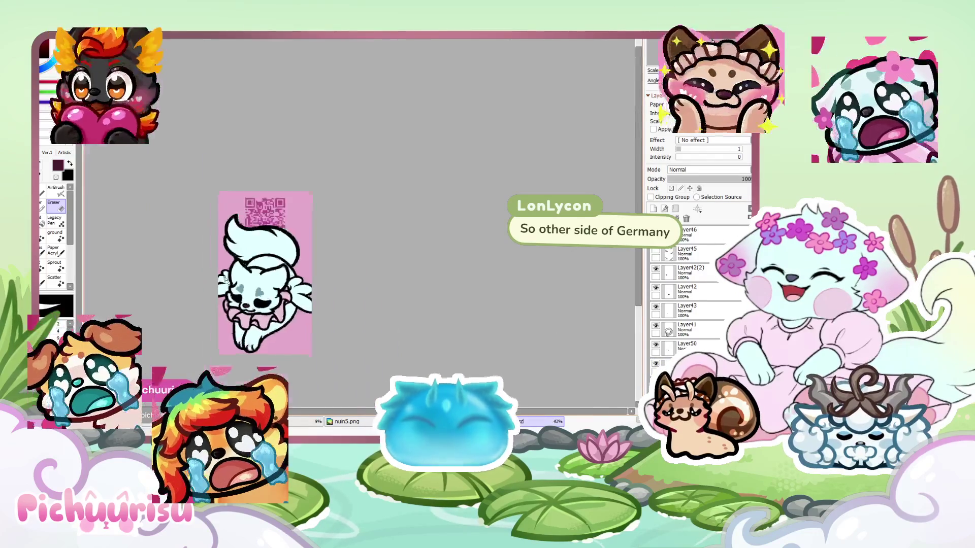
pyautogui.hotkey('ctrl', 'v')
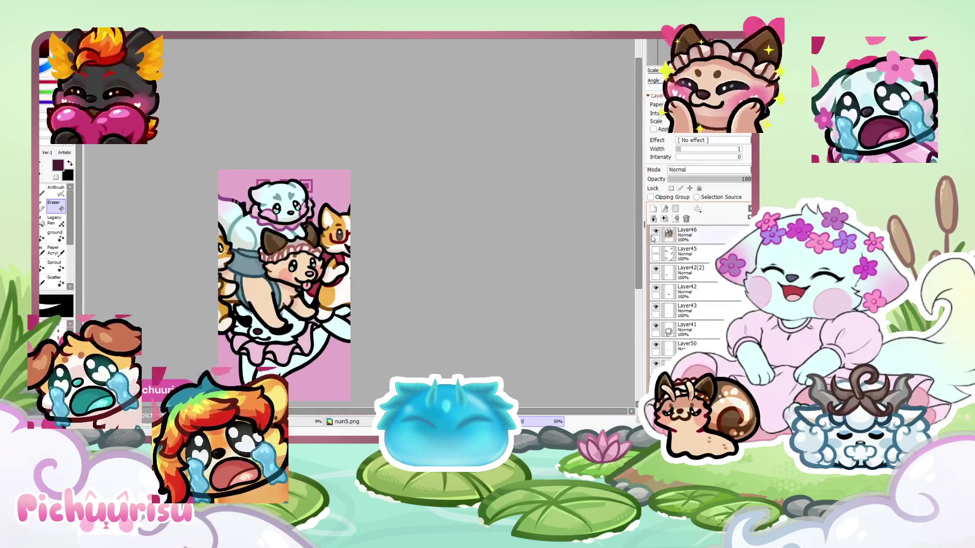
pyautogui.scroll(4, 218, 212)
pyautogui.scroll(-3, 218, 213)
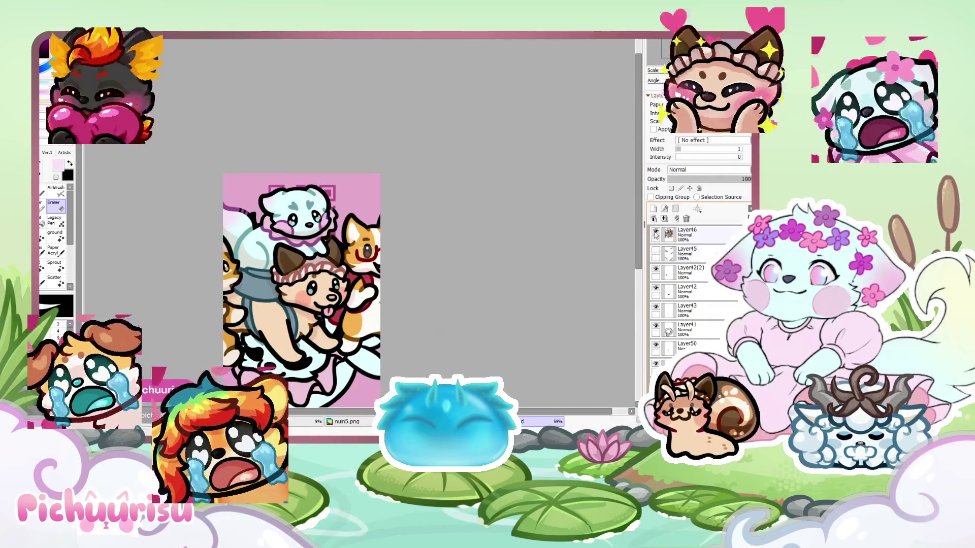
pyautogui.click(655, 233)
pyautogui.scroll(2, 305, 223)
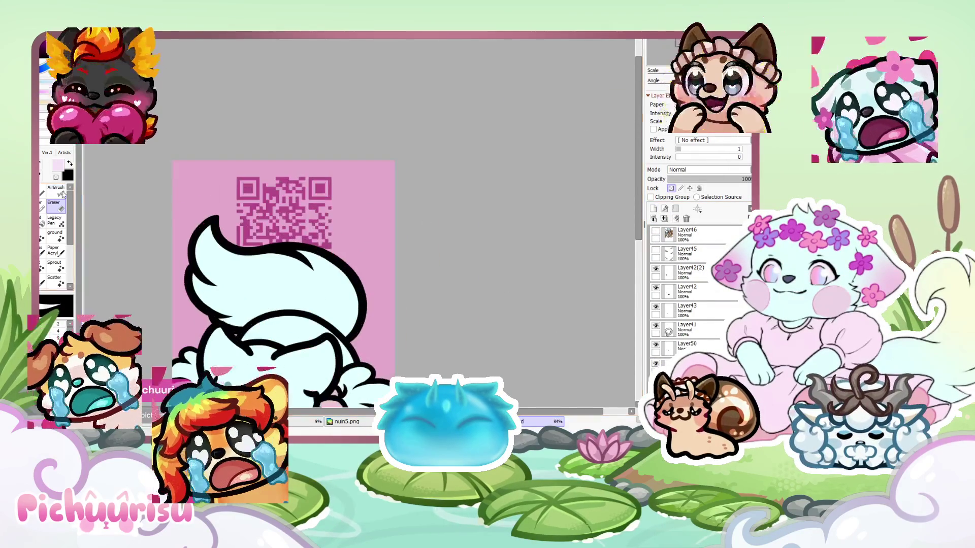
pyautogui.press(']')
pyautogui.press(']')
pyautogui.press(']')
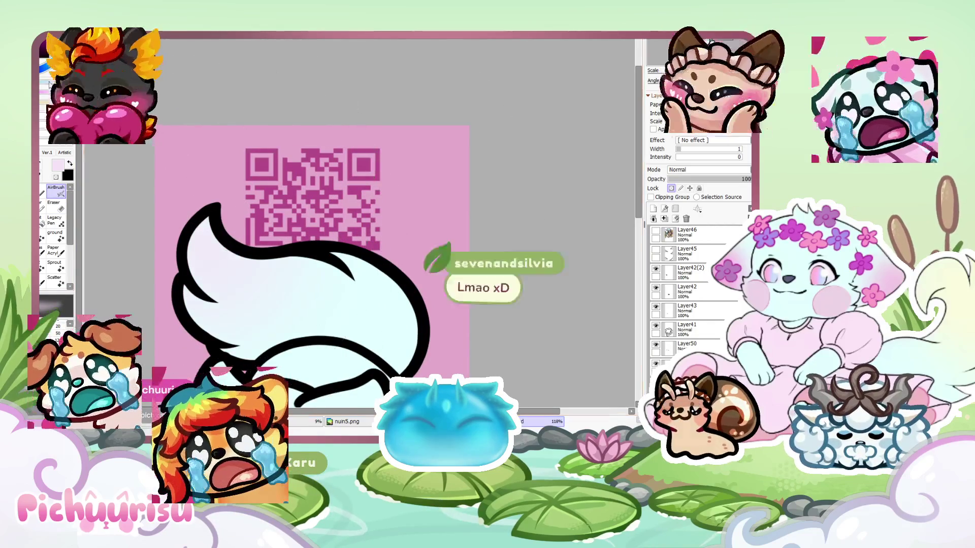
# Airbrush purple-pink shading on the tail's upper left and lavender on the head's left side
pyautogui.moveTo(203, 284); pyautogui.dragTo(233, 212)
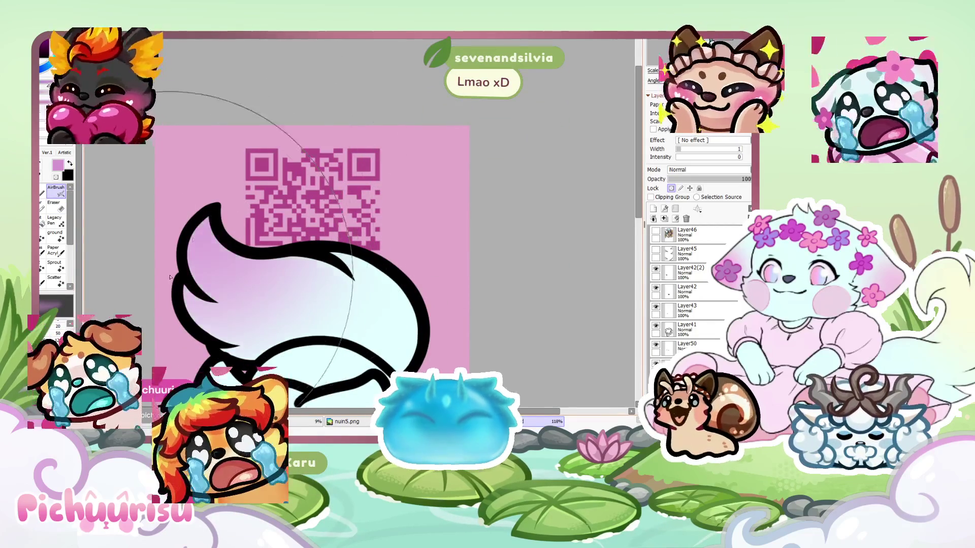
pyautogui.scroll(-2, 244, 243)
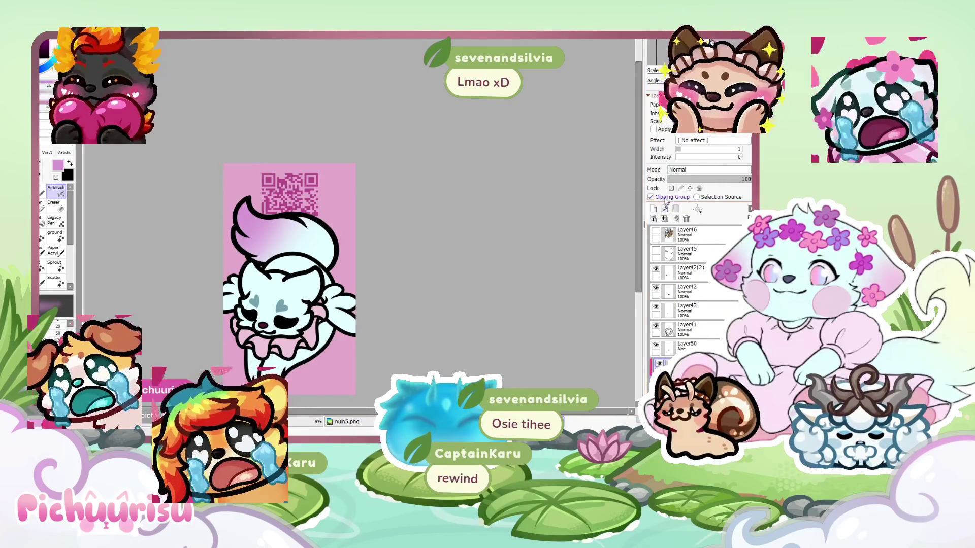
pyautogui.scroll(3, 322, 269)
pyautogui.moveTo(312, 261); pyautogui.dragTo(324, 273)
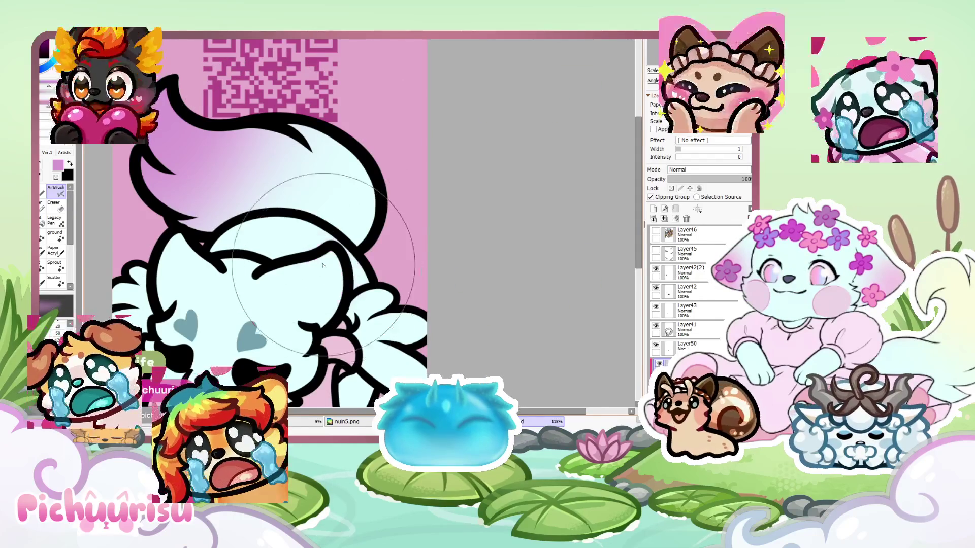
pyautogui.press('[')
pyautogui.press('[')
pyautogui.press('[')
pyautogui.press(']')
pyautogui.press(']')
pyautogui.press(']')
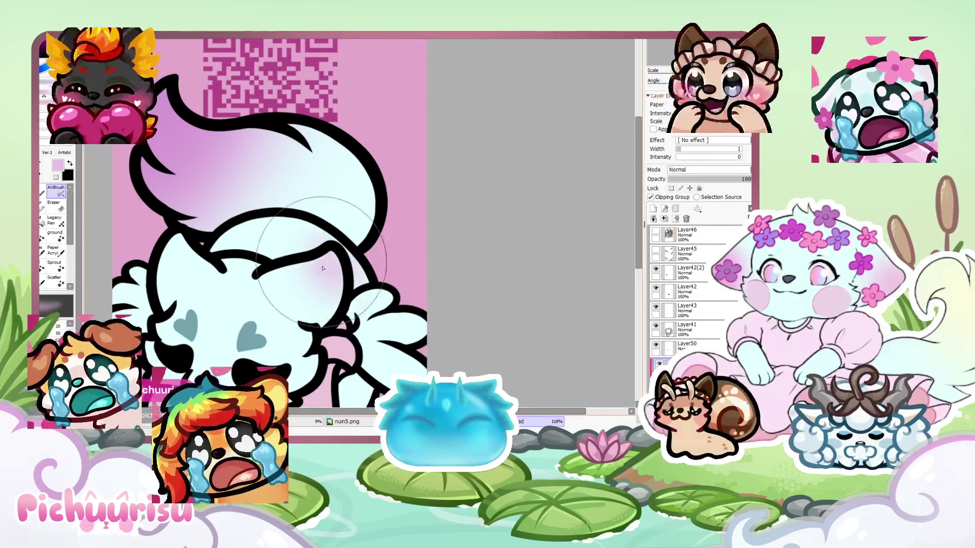
pyautogui.moveTo(193, 238)
pyautogui.mouseDown()
pyautogui.moveTo(152, 234)
pyautogui.moveTo(203, 253)
pyautogui.moveTo(169, 270)
pyautogui.mouseUp()
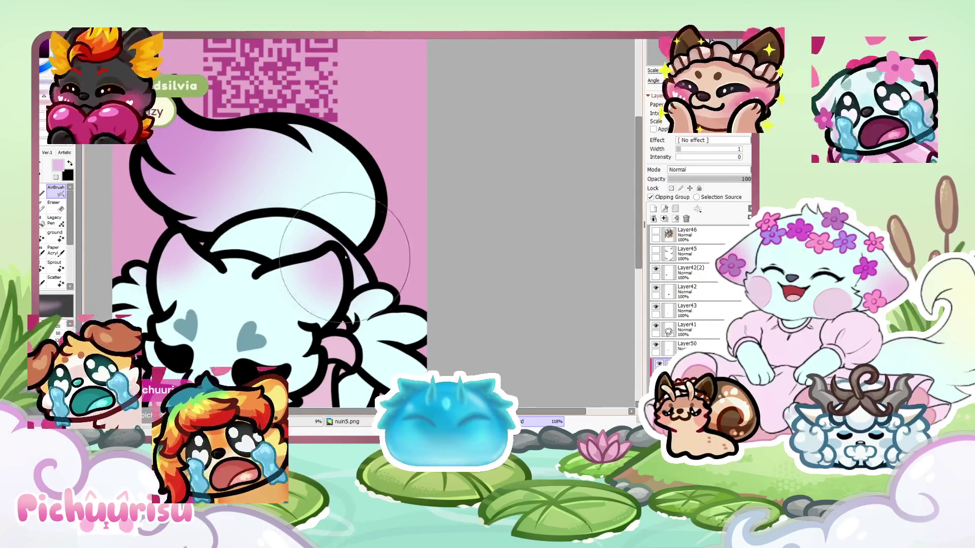
pyautogui.scroll(-2, 317, 262)
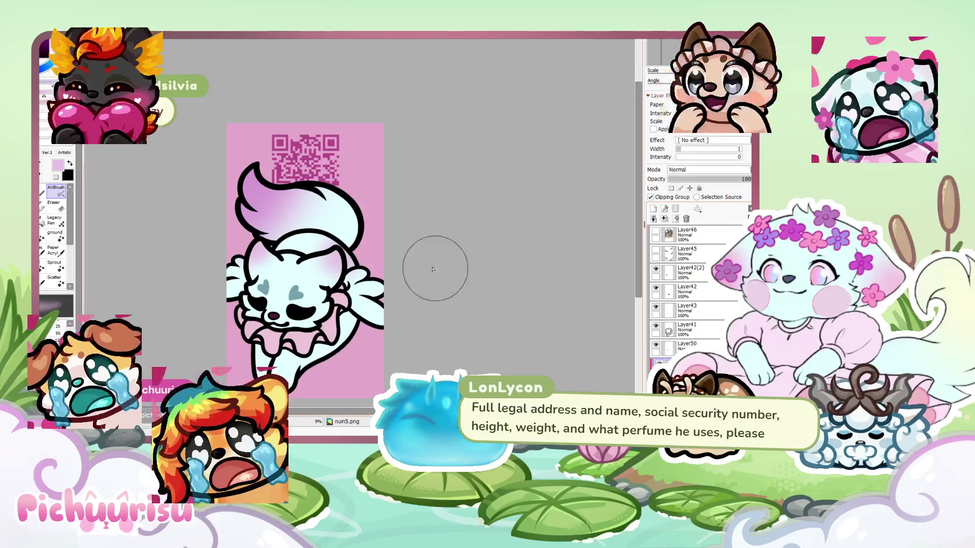
pyautogui.scroll(2, 455, 278)
pyautogui.scroll(1, 213, 233)
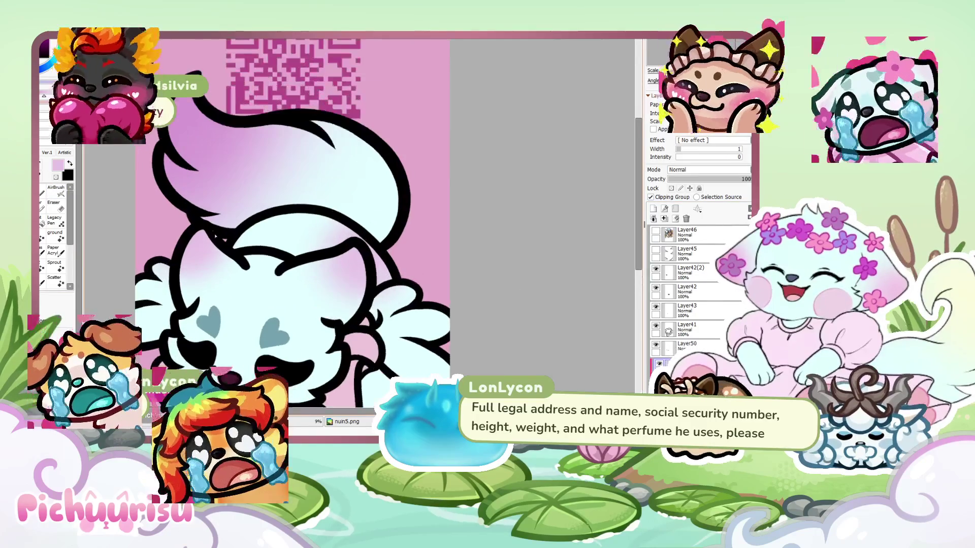
# Shade along the top of the head outline and lasso the area around the hair tuft
pyautogui.moveTo(259, 255)
pyautogui.mouseDown()
pyautogui.moveTo(318, 259)
pyautogui.moveTo(369, 289)
pyautogui.moveTo(345, 348)
pyautogui.mouseUp()
pyautogui.moveTo(308, 146); pyautogui.dragTo(183, 227)
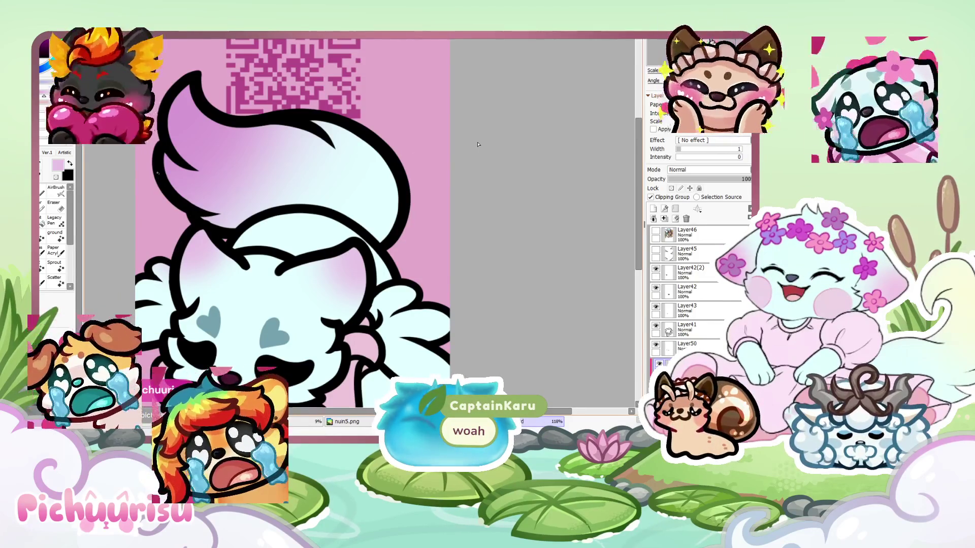
pyautogui.scroll(-2, 526, 135)
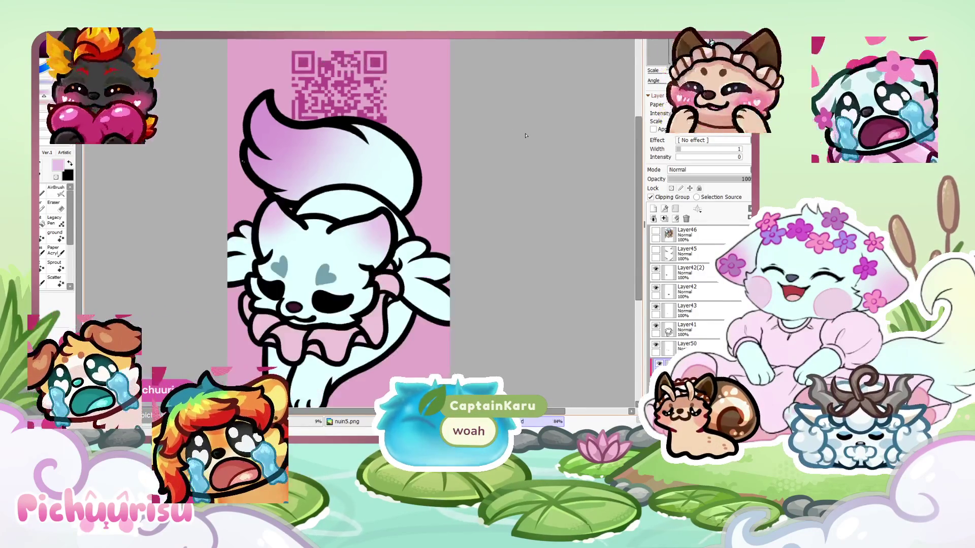
pyautogui.scroll(1, 525, 135)
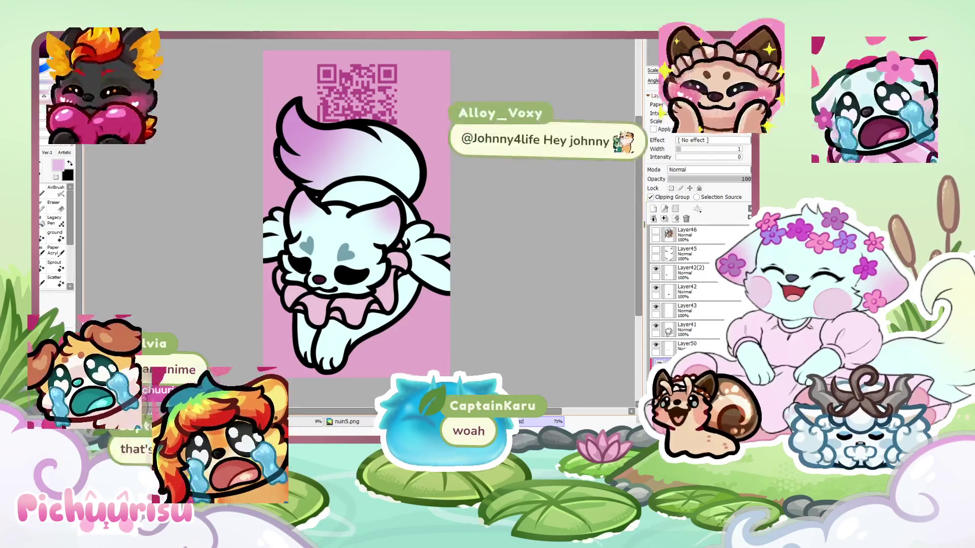
pyautogui.scroll(1, 525, 136)
pyautogui.scroll(-1, 525, 136)
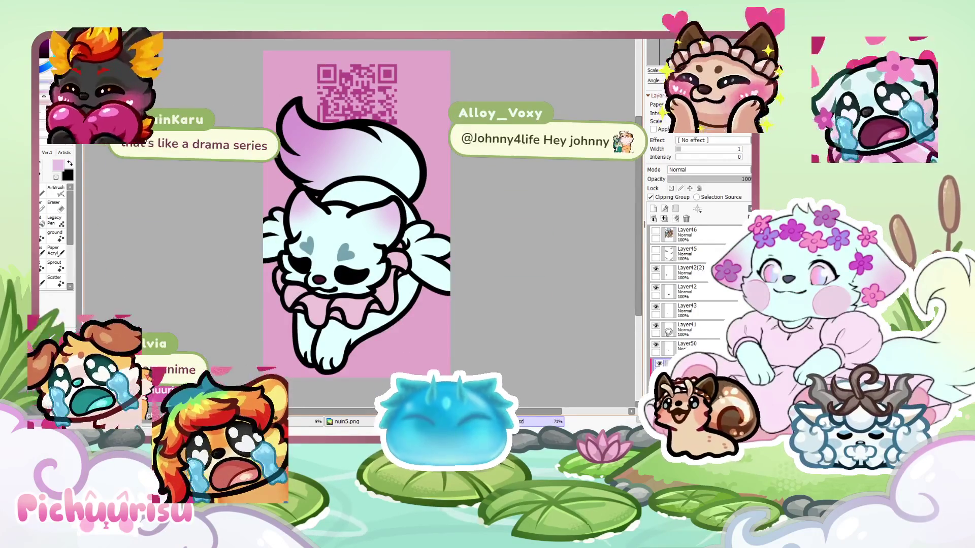
pyautogui.scroll(-1, 525, 136)
pyautogui.scroll(5, 496, 214)
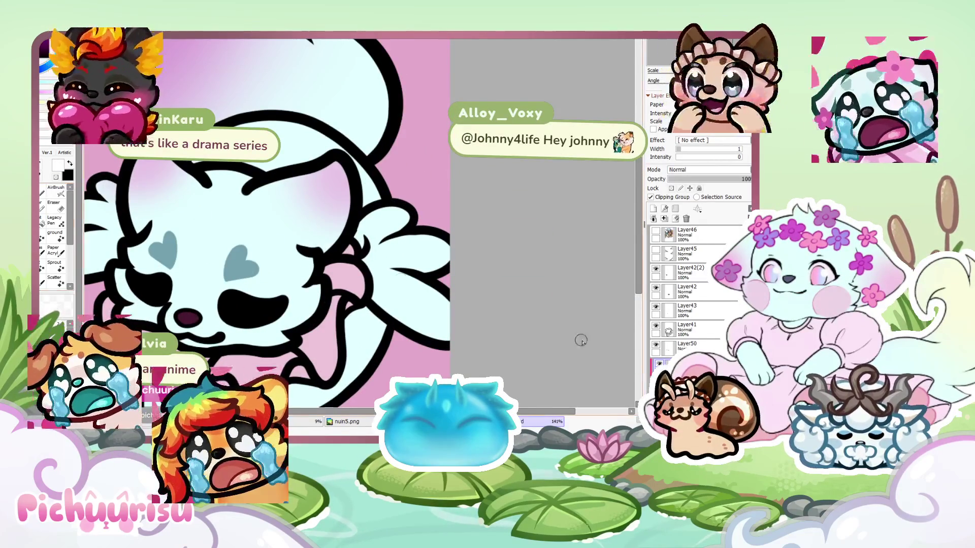